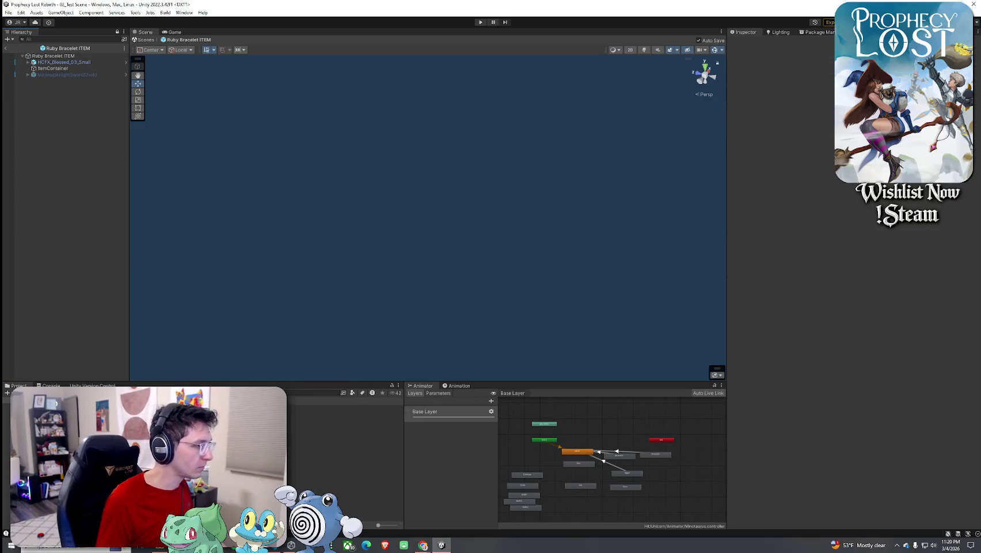
Step: Find the Ruby Bracelet prefab in Project and drag it under ItemContainer in the Hierarchy
left_click(311, 393)
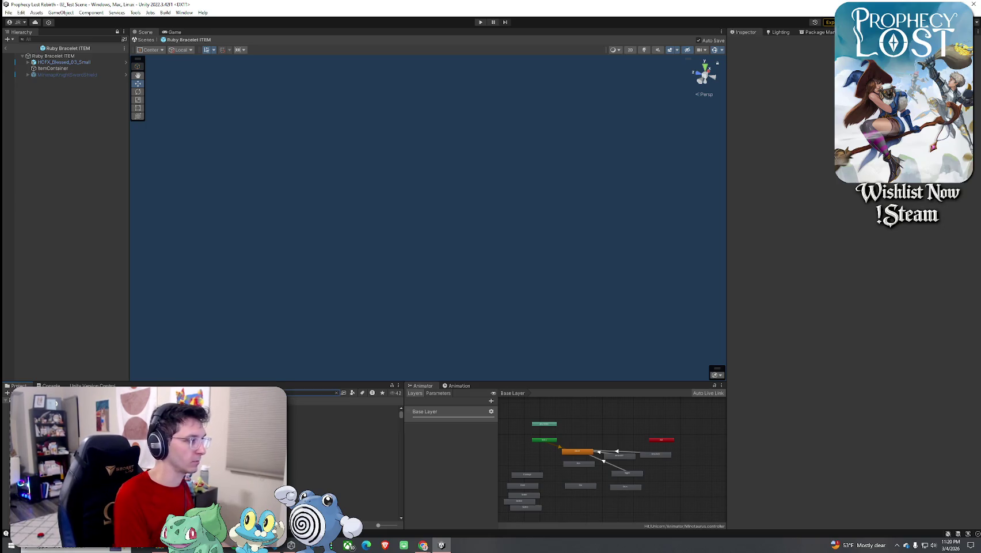
mouse_move(311, 414)
left_mouse_down()
mouse_move(263, 156)
mouse_move(68, 69)
left_mouse_up()
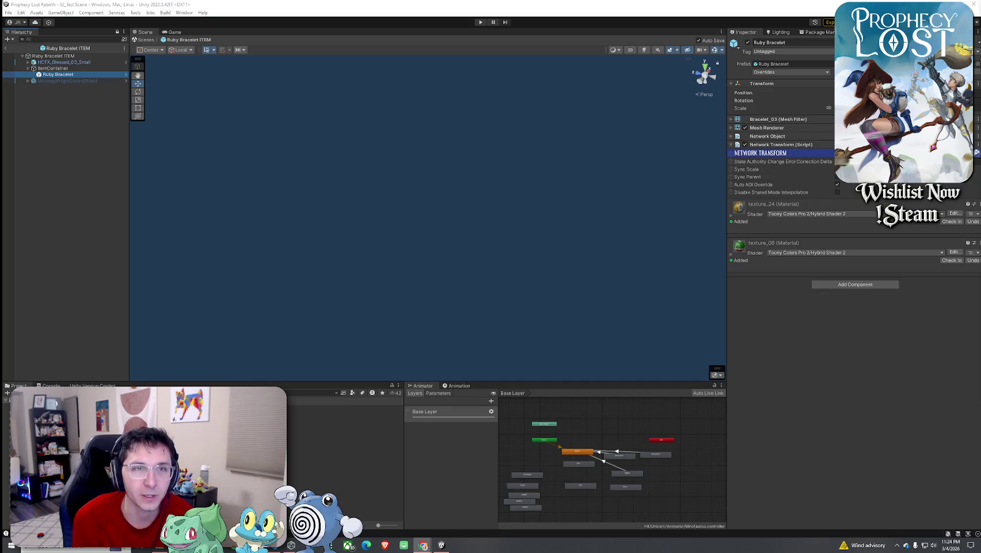
Step: Drag the Chrome window with the imgur game-cover grid over the Unity editor
left_click_drag(979, 21, 568, 21)
Step: Enlarge the browser, view the cover image, and open Pseudoregalia's Steam store page
mouse_move(732, 412)
left_mouse_down()
mouse_move(839, 492)
mouse_move(891, 490)
left_mouse_up()
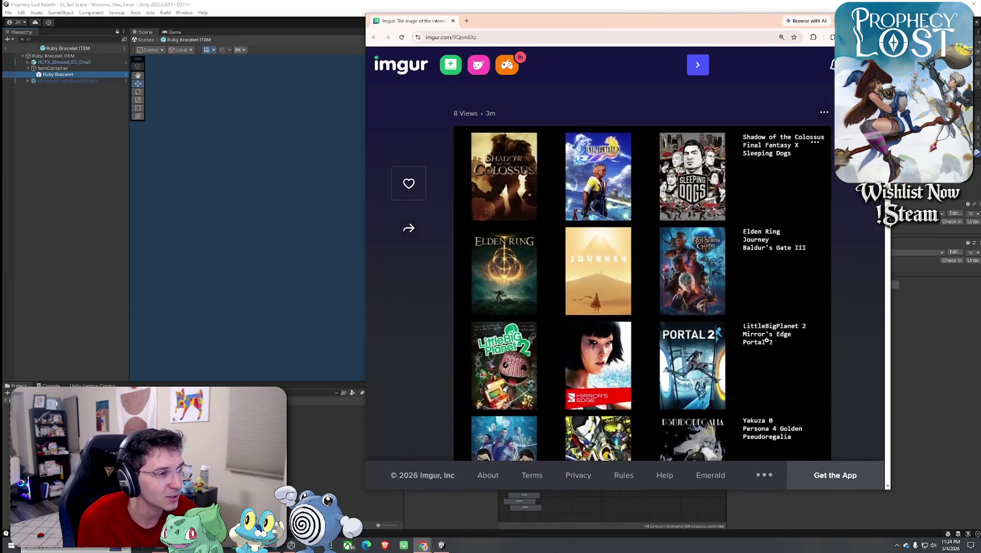
left_click(766, 340)
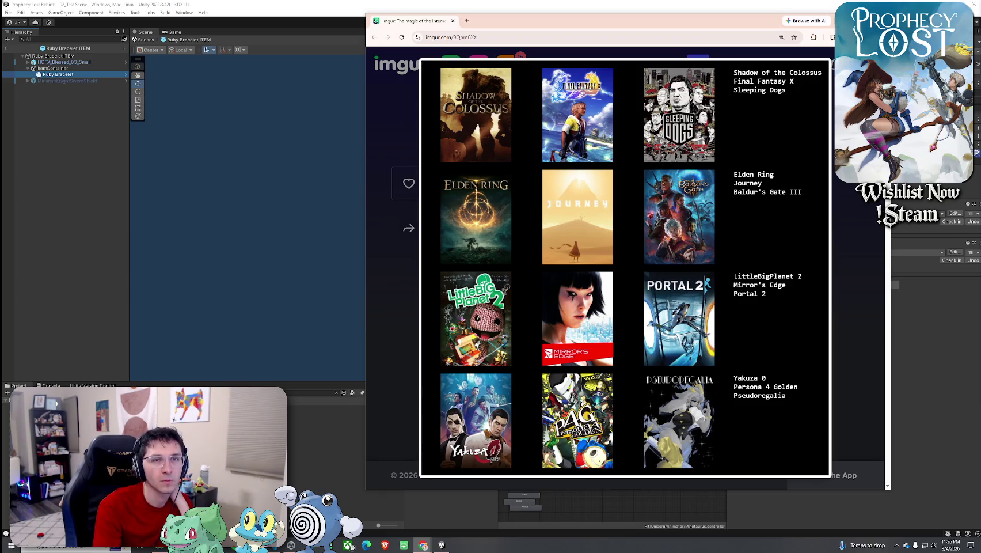
left_click(719, 293)
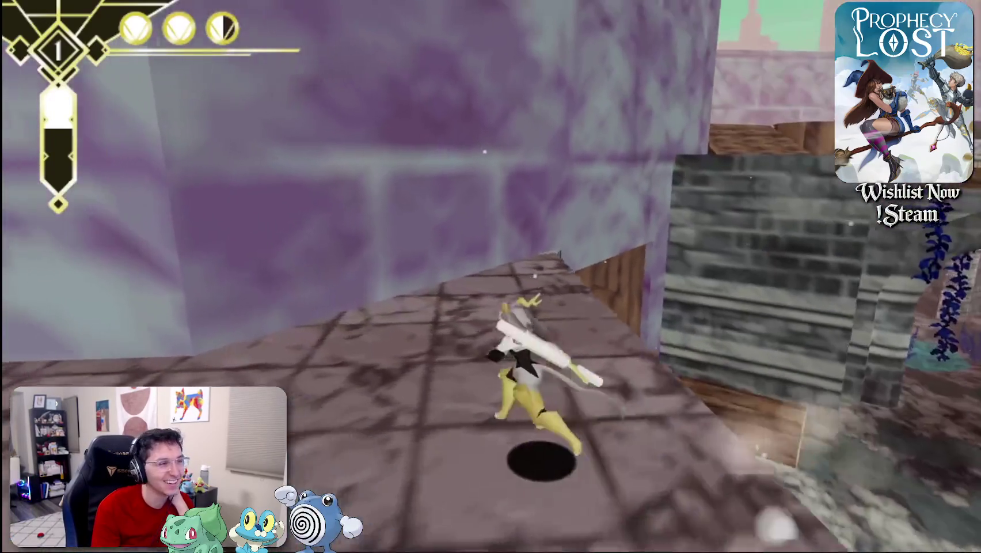
Step: Exit the fullscreen Pseudoregalia gameplay video with Esc
mouse_move(623, 334)
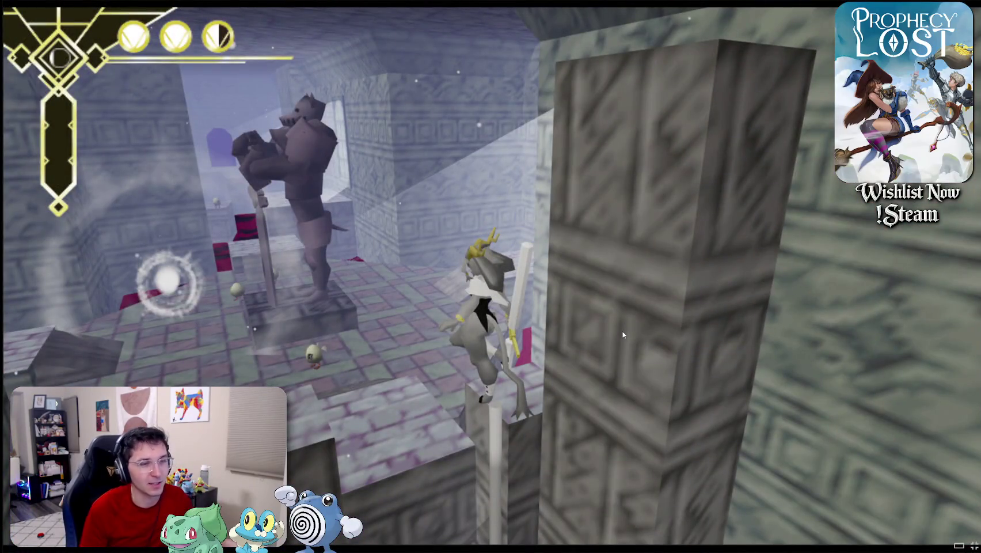
key("Escape")
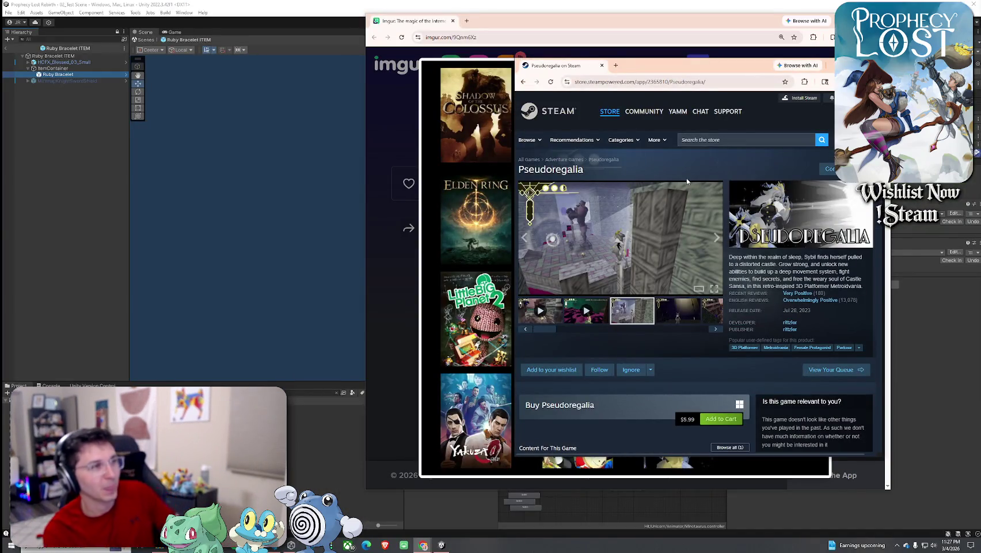
Step: Close the Pseudoregalia Steam store window and Alt+Tab back to Unity
left_click(873, 65)
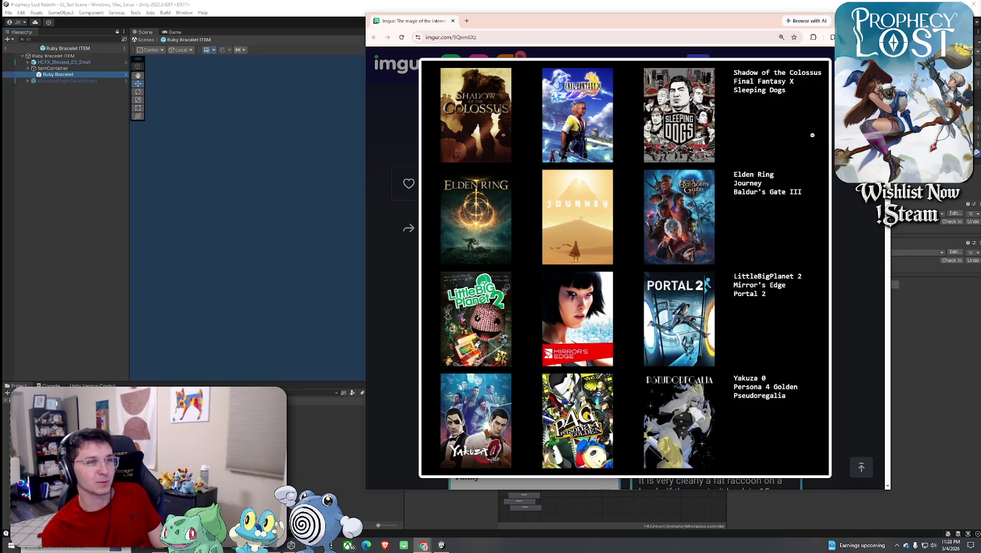
key("alt+Tab")
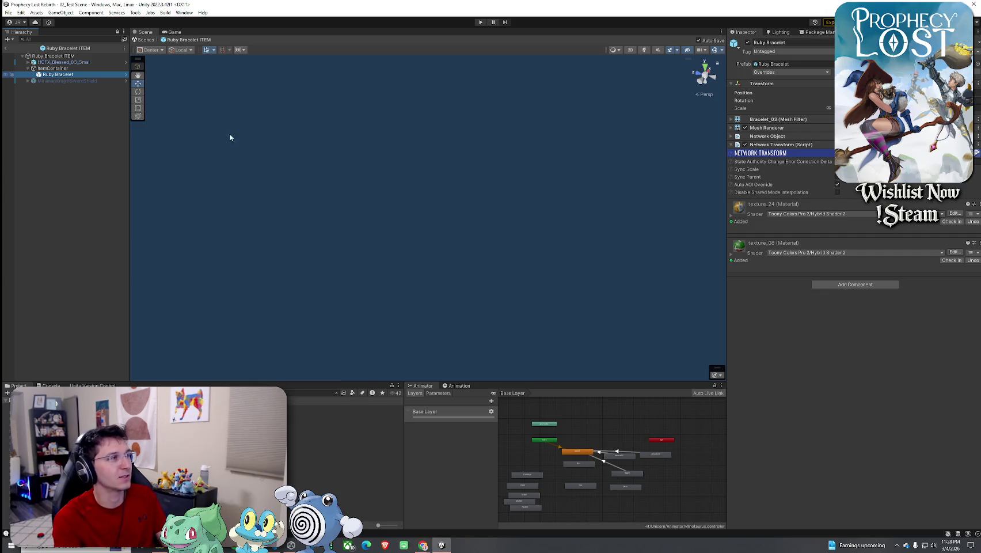
Step: Frame the Ruby Bracelet and its HCFX_Blessed_03_Small sparkle effect in the Scene view
double_click(81, 74)
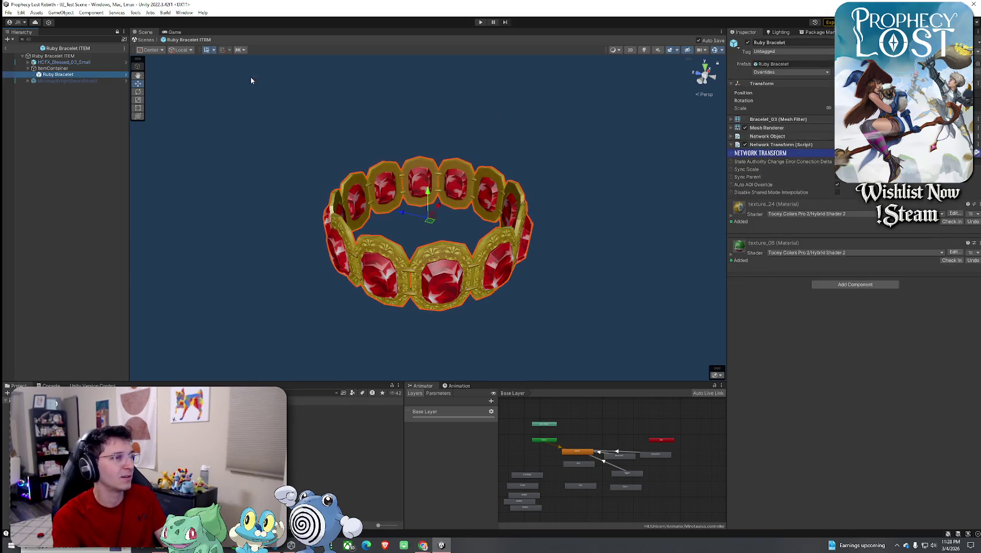
left_click(81, 62)
double_click(81, 62)
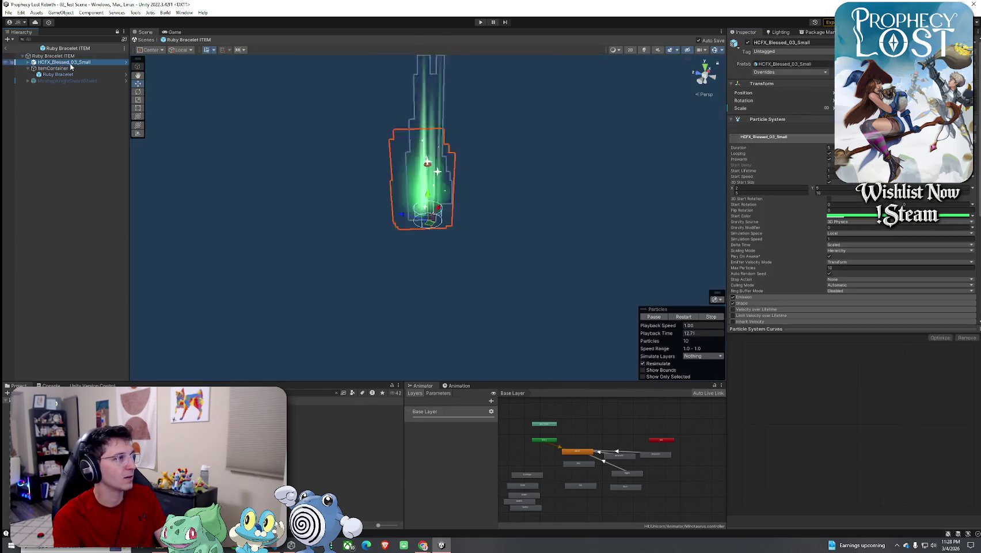
key("f")
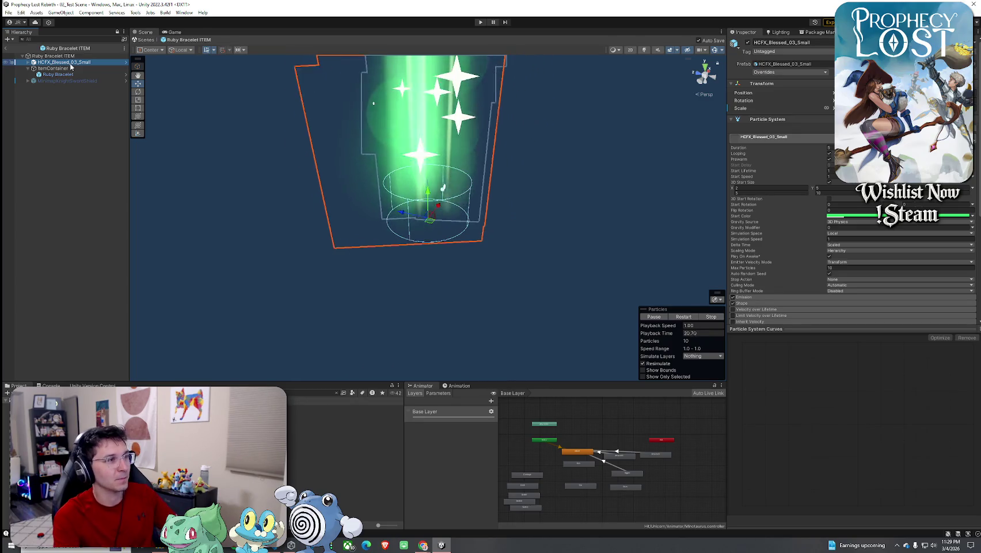
Step: Reframe and orbit around the Ruby Bracelet, then open the Amethyst Bracelet ITEM prefab
left_click(86, 75)
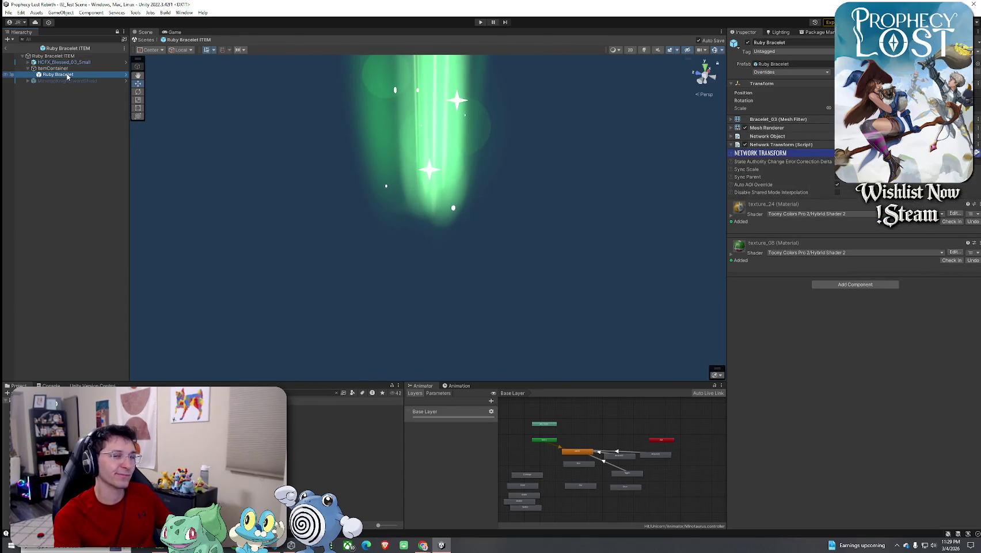
double_click(67, 75)
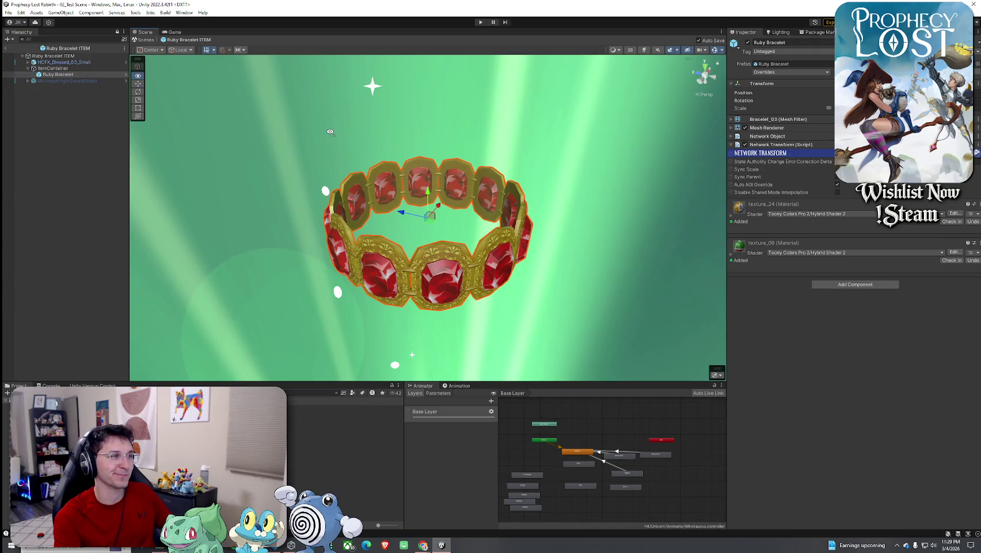
scroll(328, 133, "down", 5)
left_click_drag(328, 132, 328, 135)
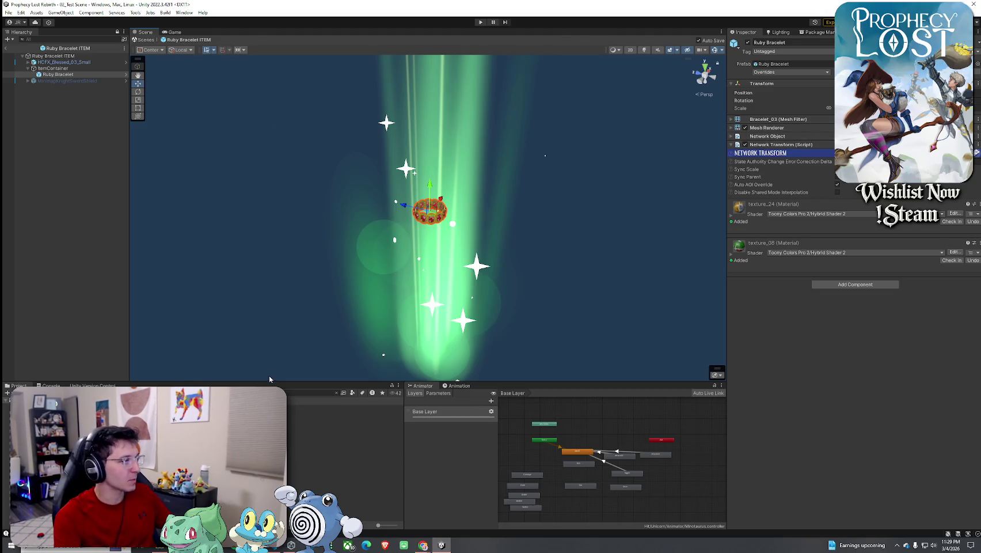
left_click(311, 393)
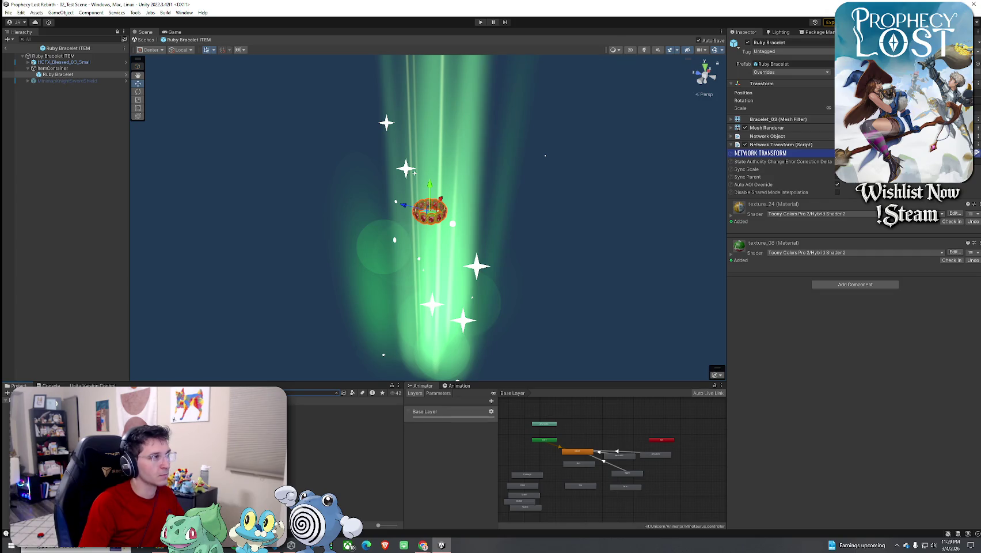
double_click(300, 433)
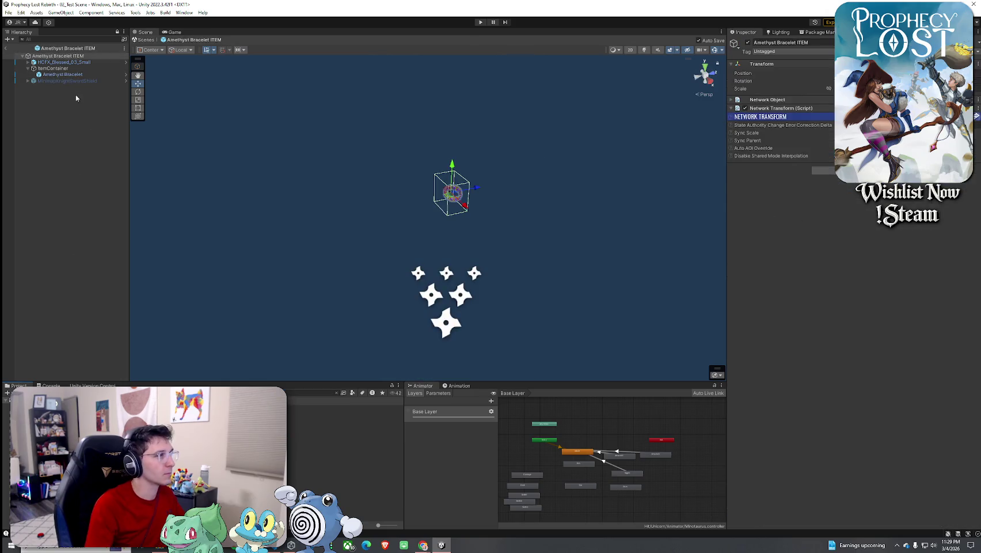
Step: Copy the Amethyst Bracelet's Transform rotation and reopen the Ruby Bracelet ITEM prefab
left_click(63, 74)
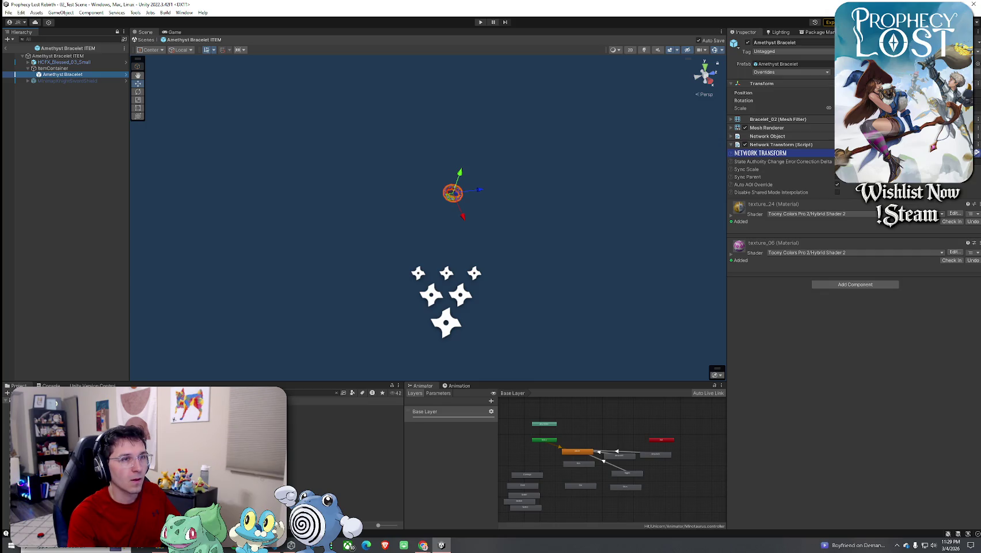
left_click(978, 84)
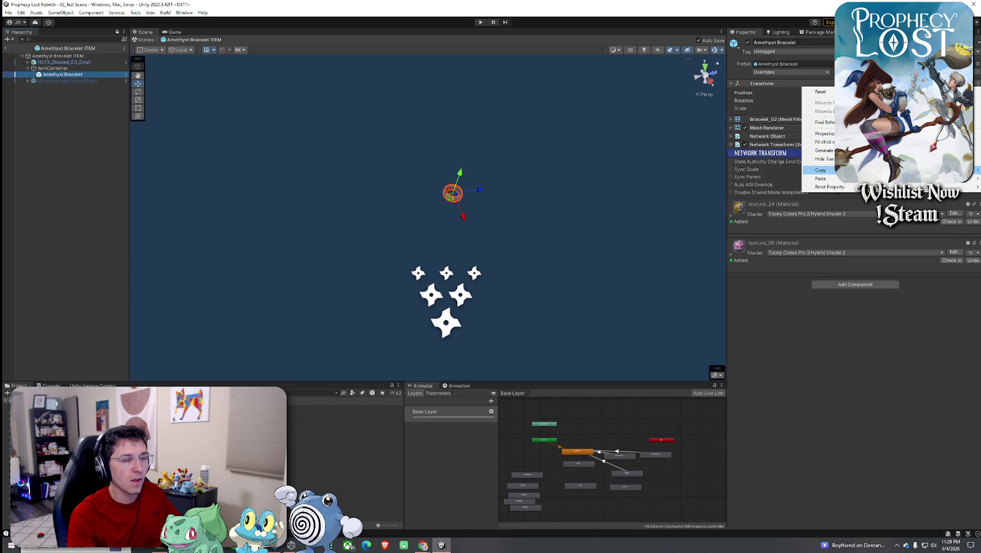
mouse_move(821, 170)
left_click(776, 179)
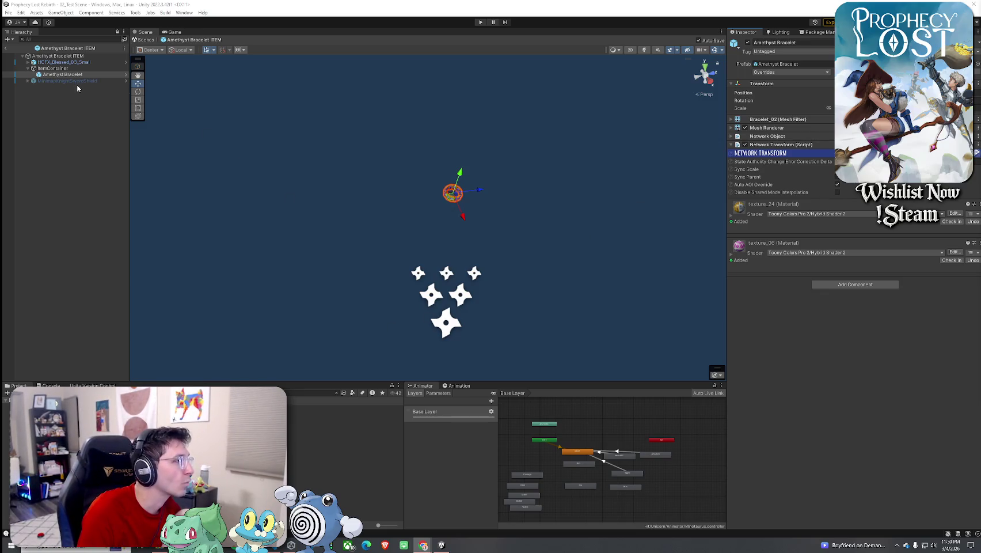
left_click(310, 393)
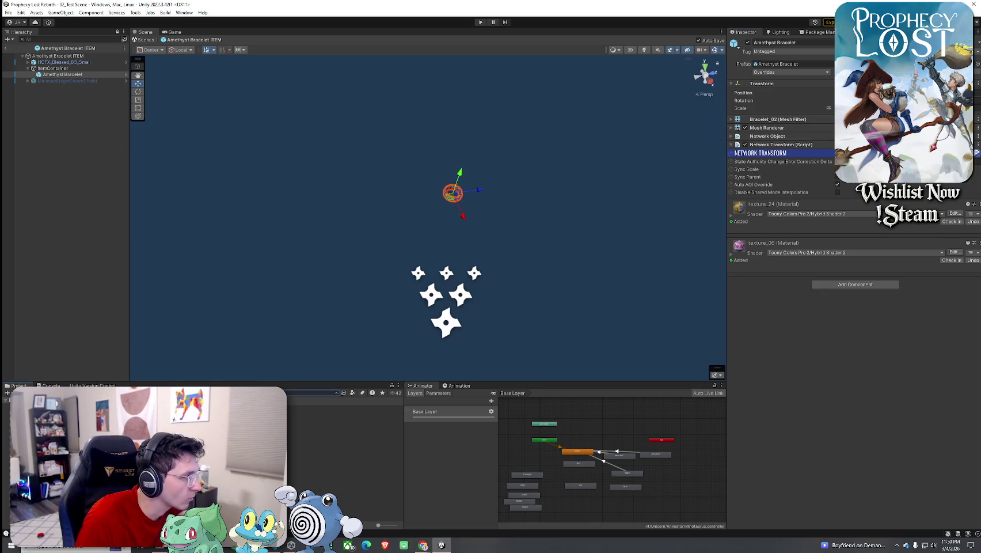
double_click(322, 433)
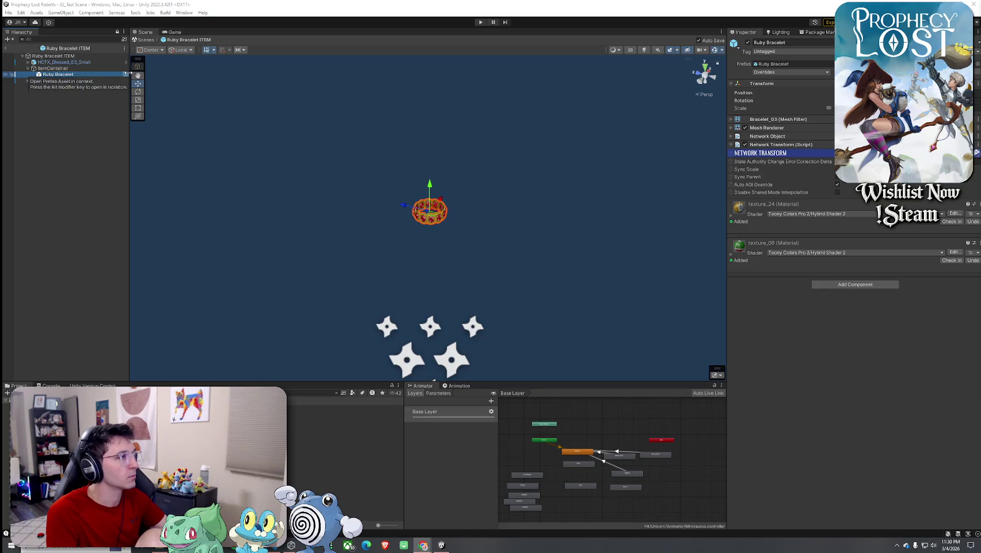
Step: Check ItemContainer's network object reference, then paste the copied rotation onto Ruby Bracelet
left_click(67, 68)
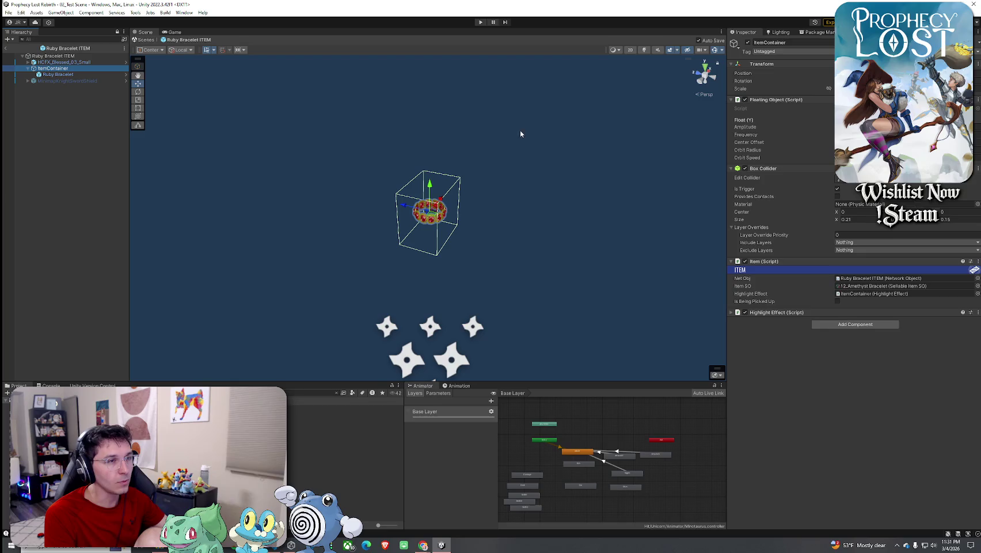
left_click(866, 279)
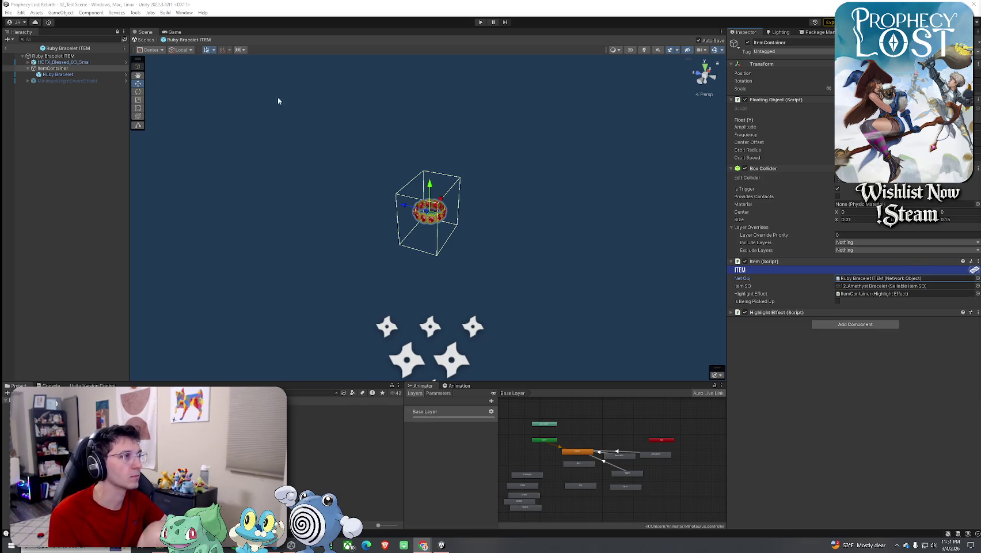
left_click(88, 74)
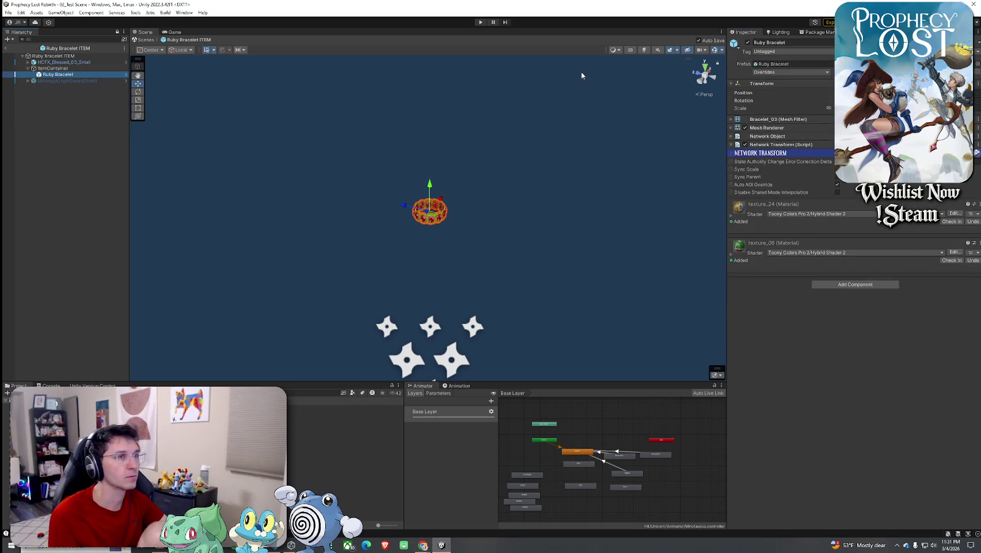
left_click(978, 84)
mouse_move(838, 181)
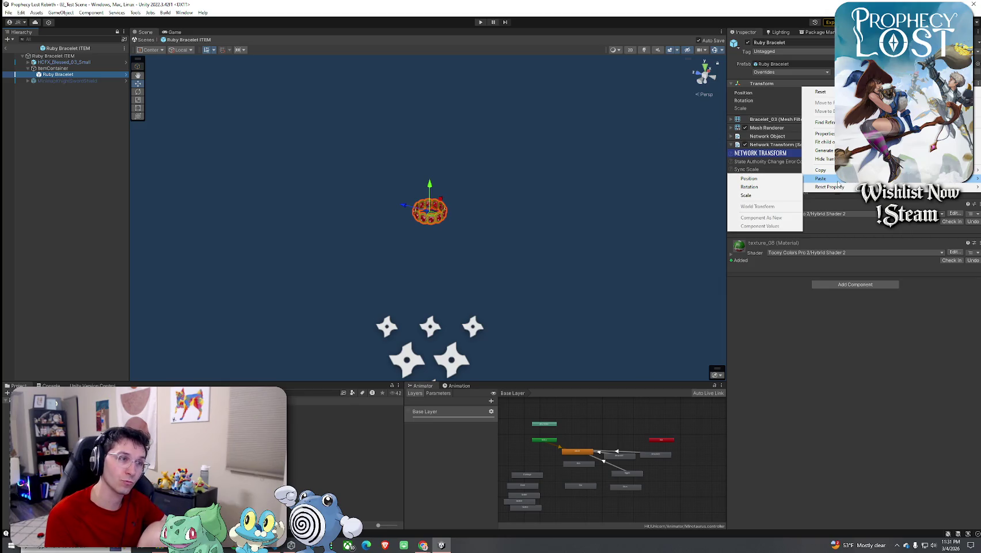
left_click(788, 188)
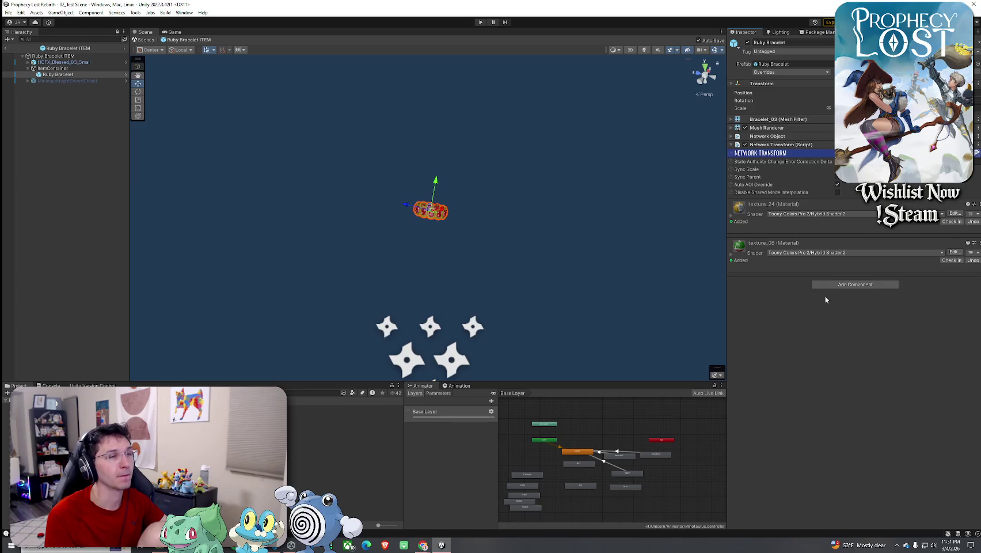
Step: Select HCFX_Blessed_03_Small and orbit the view around the green glow
key("Up")
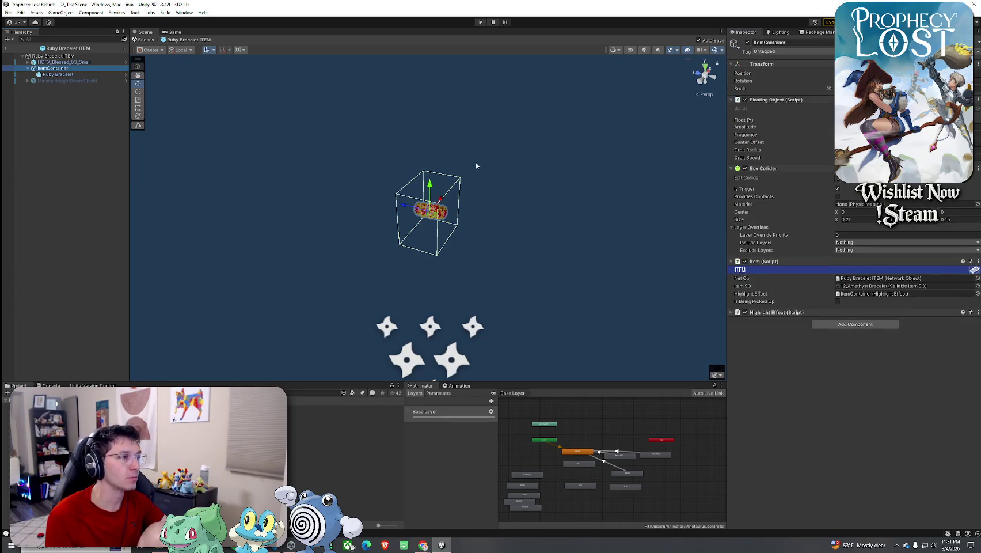
key("Up")
mouse_move(169, 100)
left_mouse_down()
mouse_move(197, 178)
mouse_move(351, 182)
mouse_move(328, 195)
mouse_move(339, 193)
mouse_move(333, 182)
left_mouse_up()
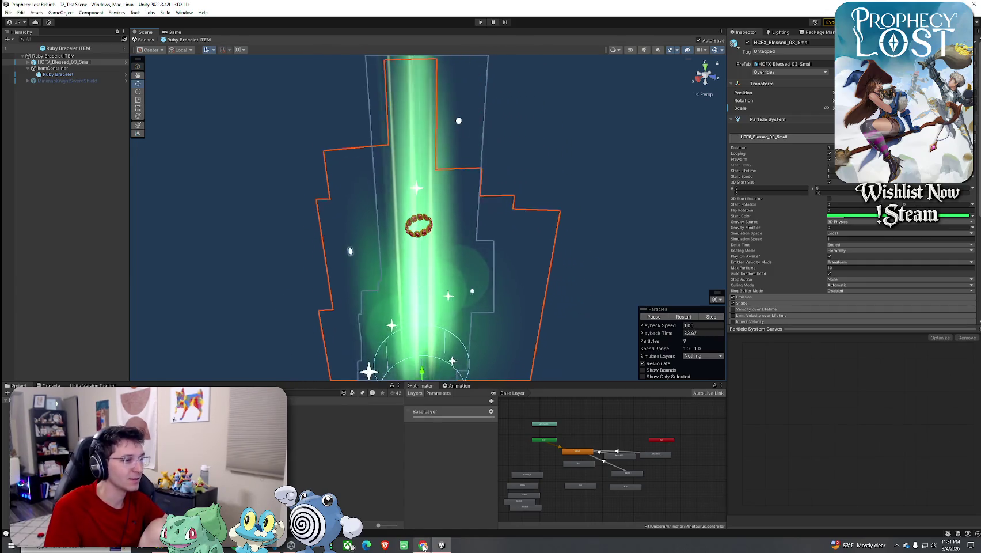
Step: Select the Ruby Bracelet mesh to show its two Toony Colors Pro 2 Hybrid Shader 2 materials
mouse_move(424, 546)
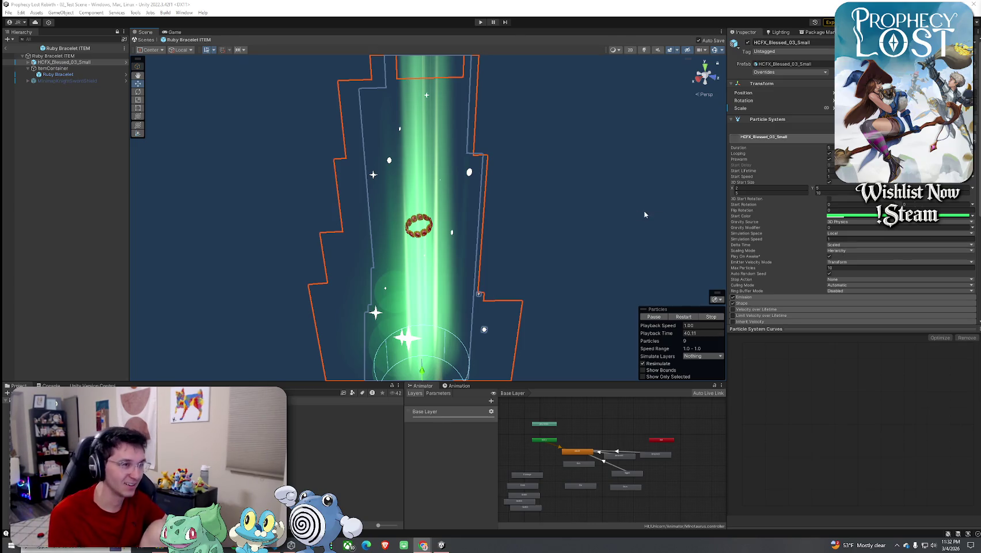
left_click(95, 74)
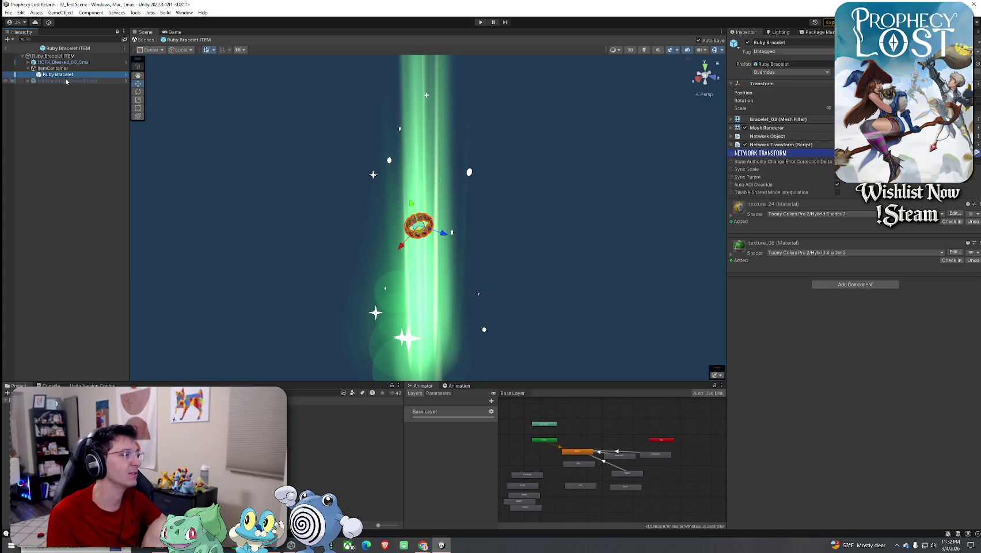
Step: Assign 13_Ruby Bracelet as the Item SO on ItemContainer
left_click(66, 56)
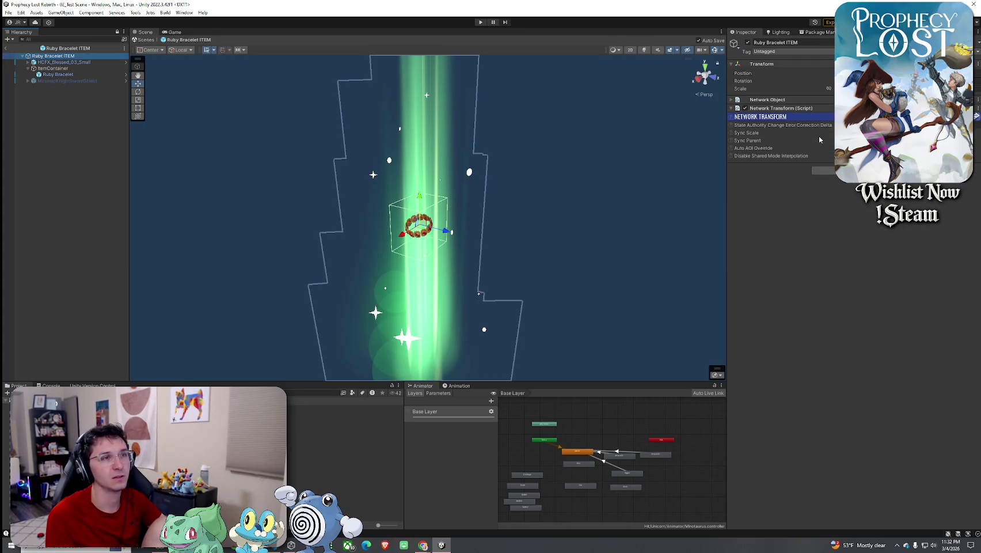
left_click(64, 68)
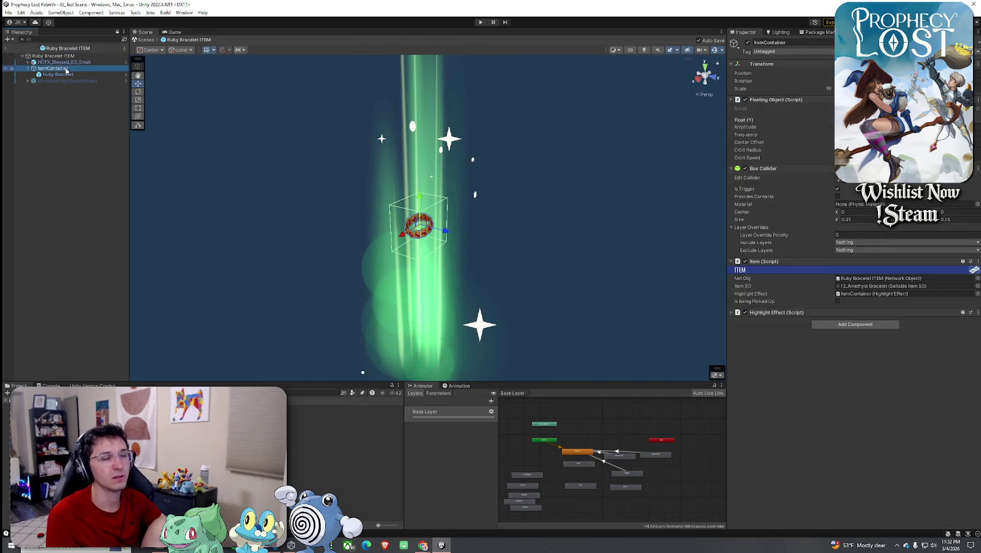
left_click(977, 286)
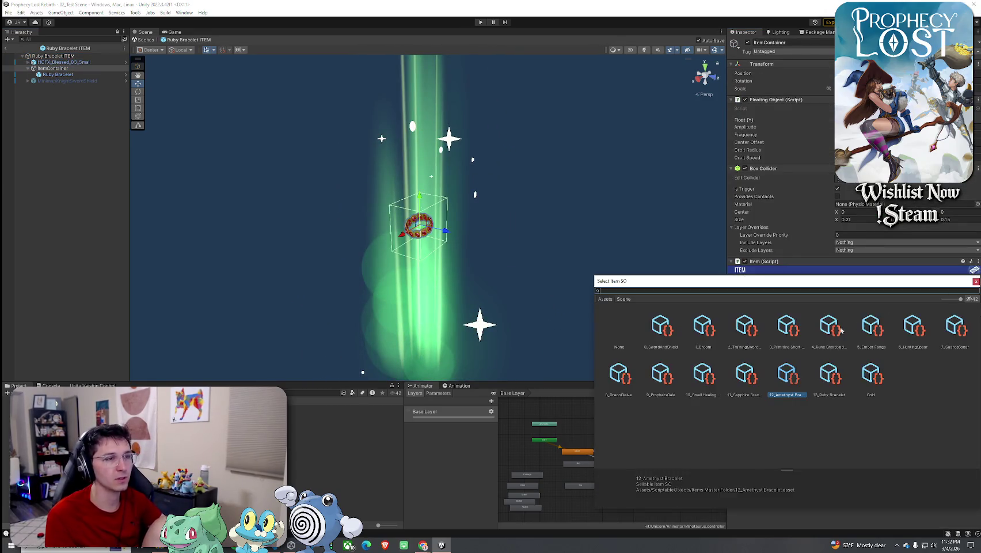
double_click(826, 379)
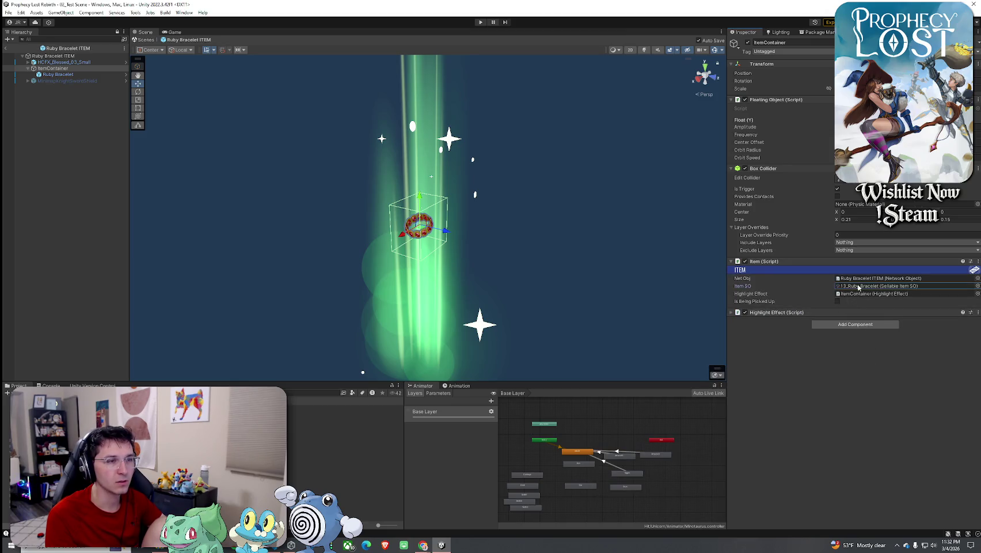
Step: Leave prefab mode and return to 02_Test Scene
left_click(77, 57)
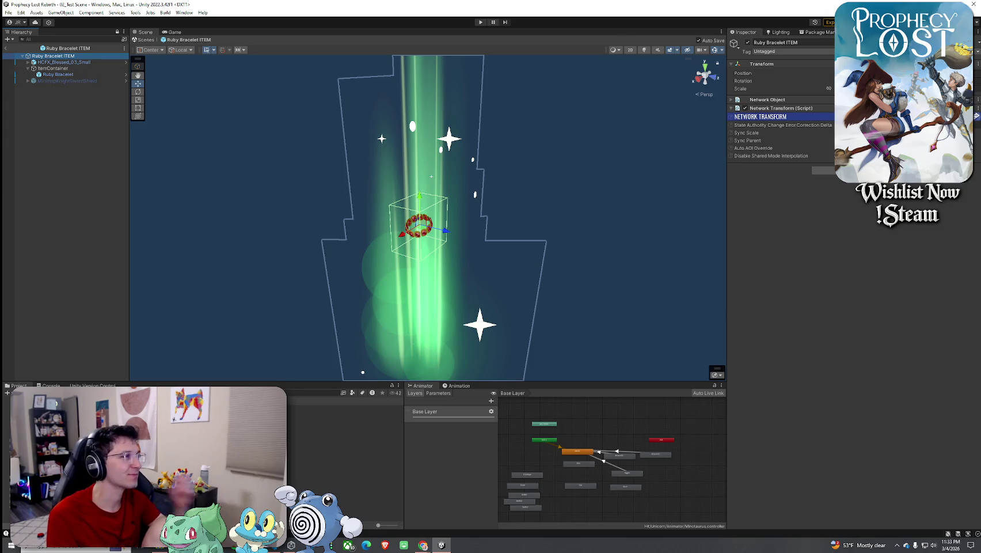
left_click(10, 50)
left_click(8, 13)
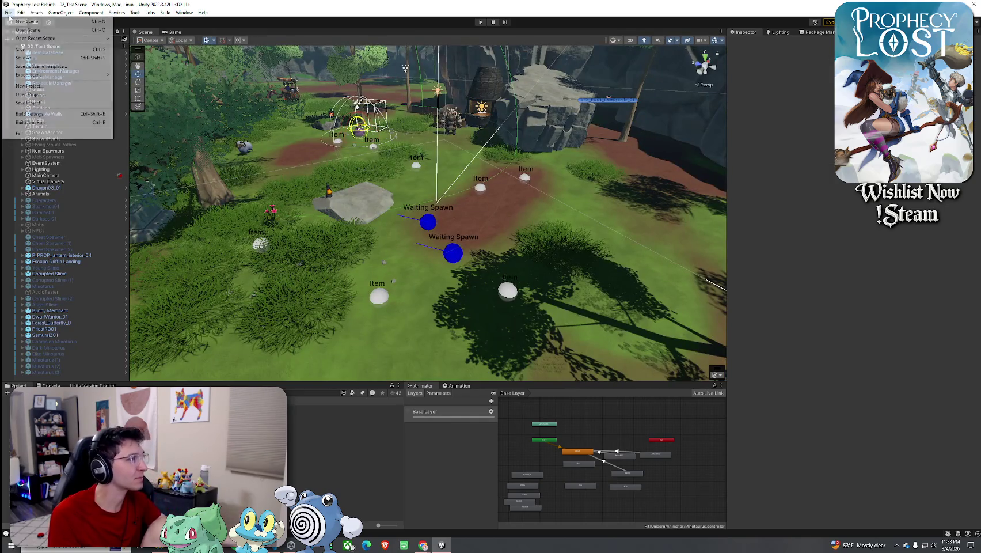
Step: Dismiss the File menu, select an Item Spawner, and launch Tools > Rapidicon
key("Escape")
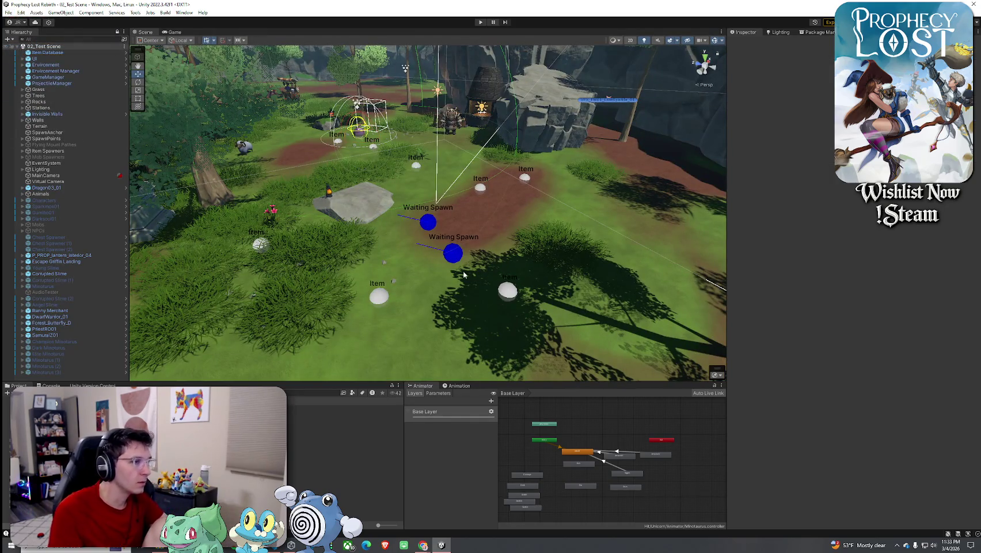
left_click(510, 293)
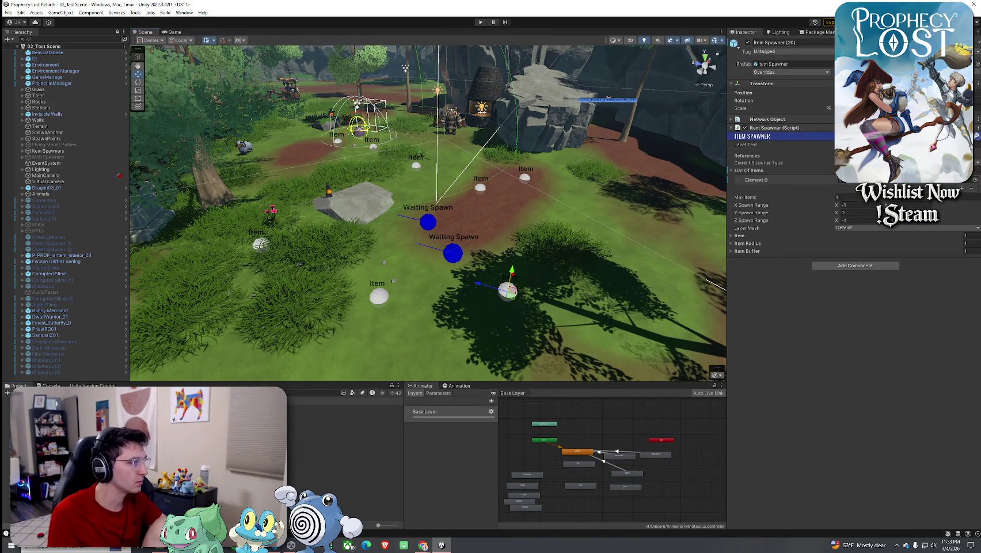
left_click(135, 12)
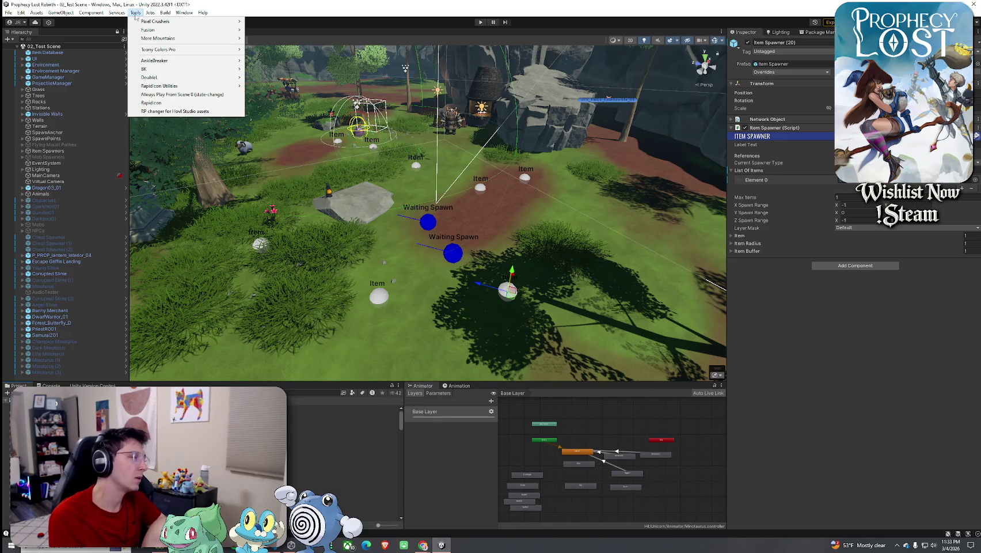
left_click(151, 102)
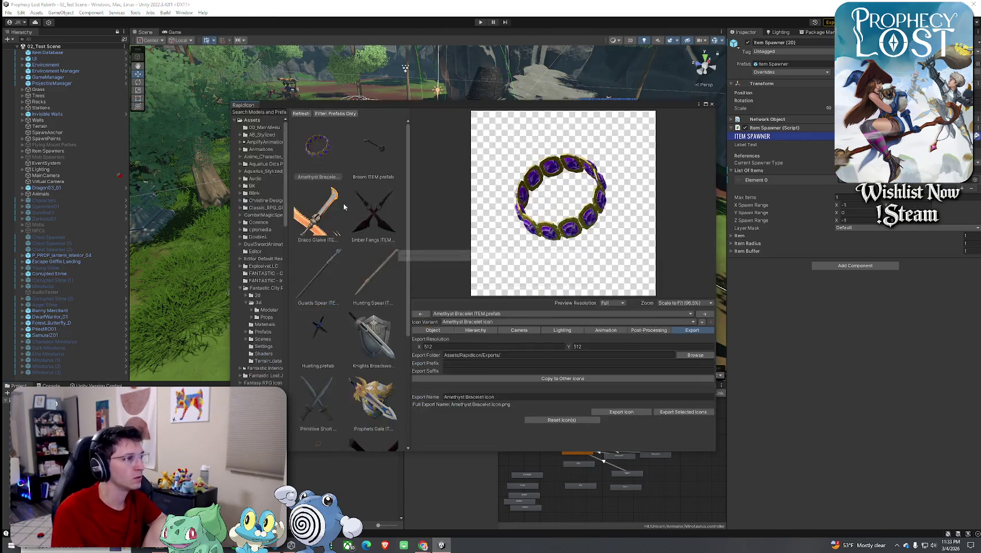
Step: Select the Ruby Bracelet prefab and set its export resolution to 512×512
scroll(340, 265, "down", 3)
scroll(338, 332, "up", 2)
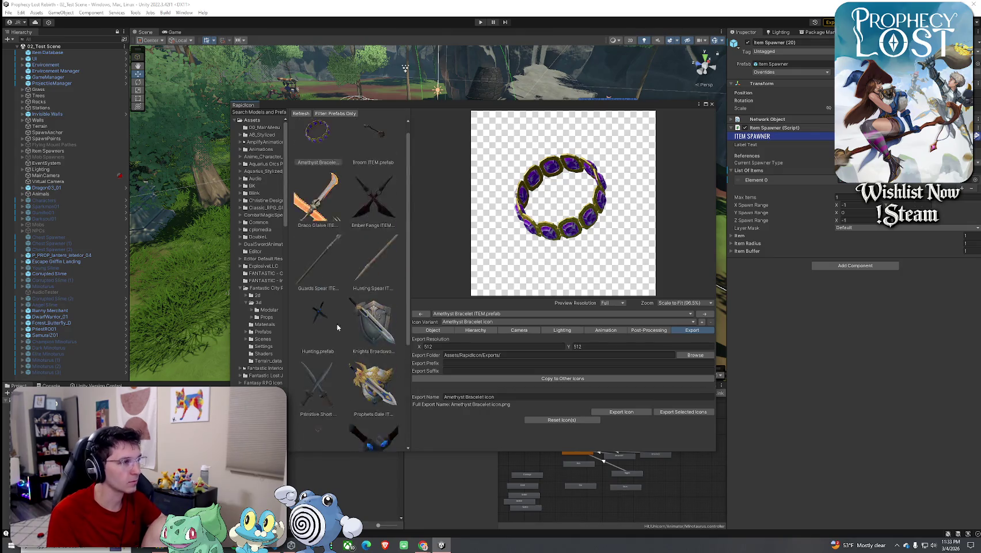
scroll(333, 270, "down", 5)
left_click(318, 282)
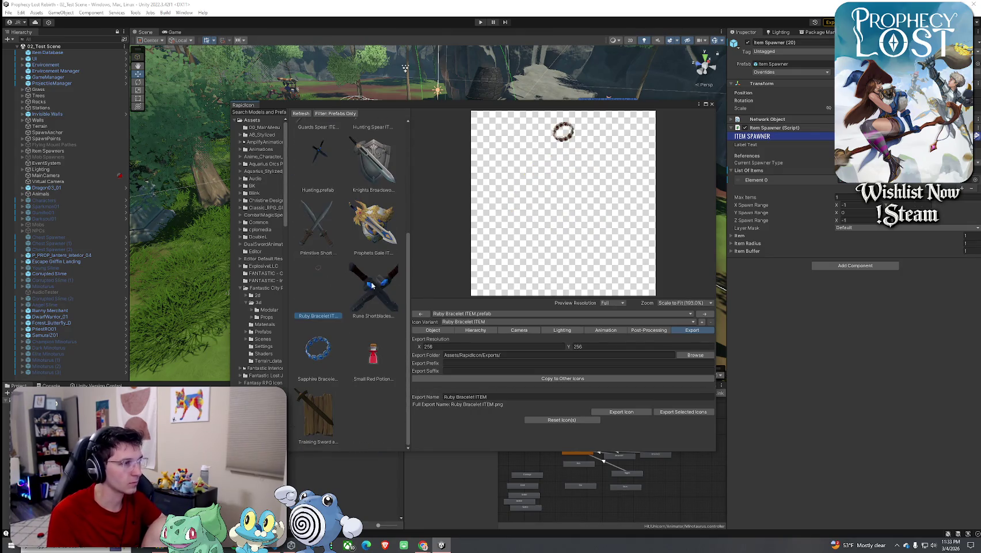
left_click(528, 347)
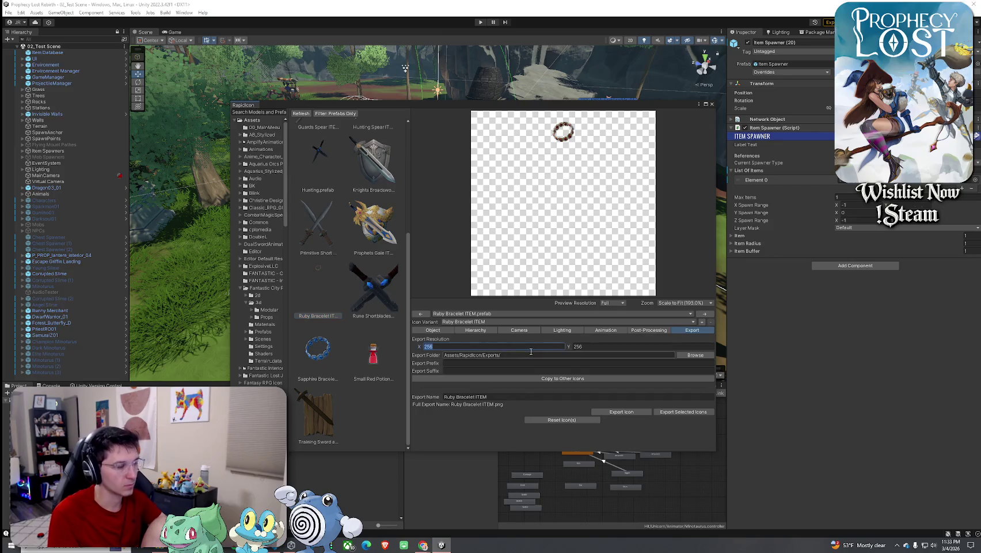
type("512")
left_click(585, 348)
type("512")
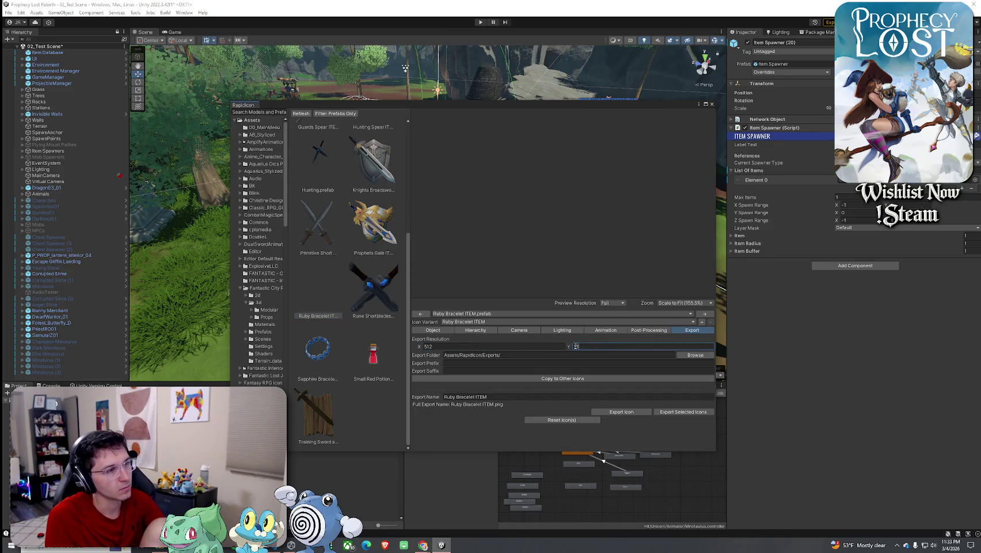
Step: Turn off automatic positioning in the Object settings and lower the bracelet's Y position
left_click(432, 331)
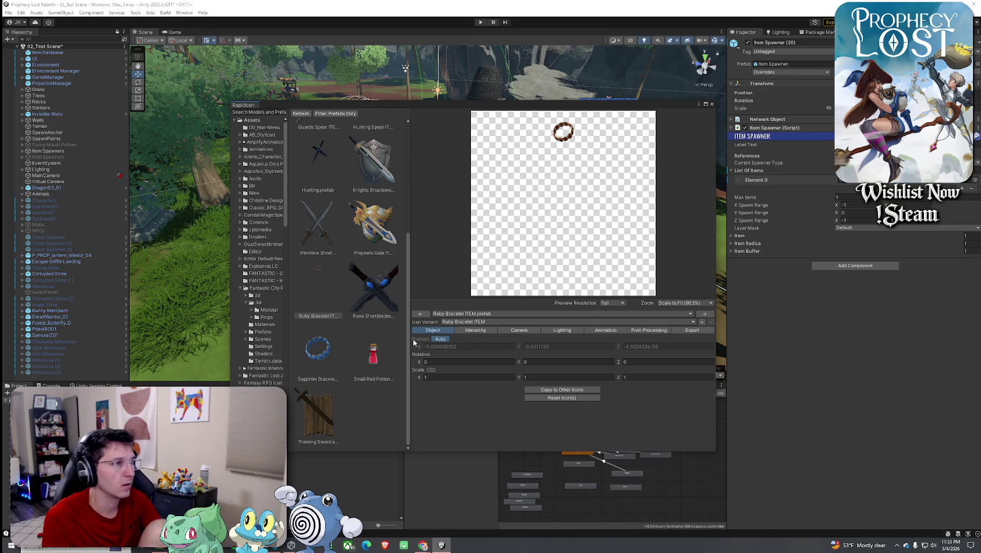
left_click(440, 339)
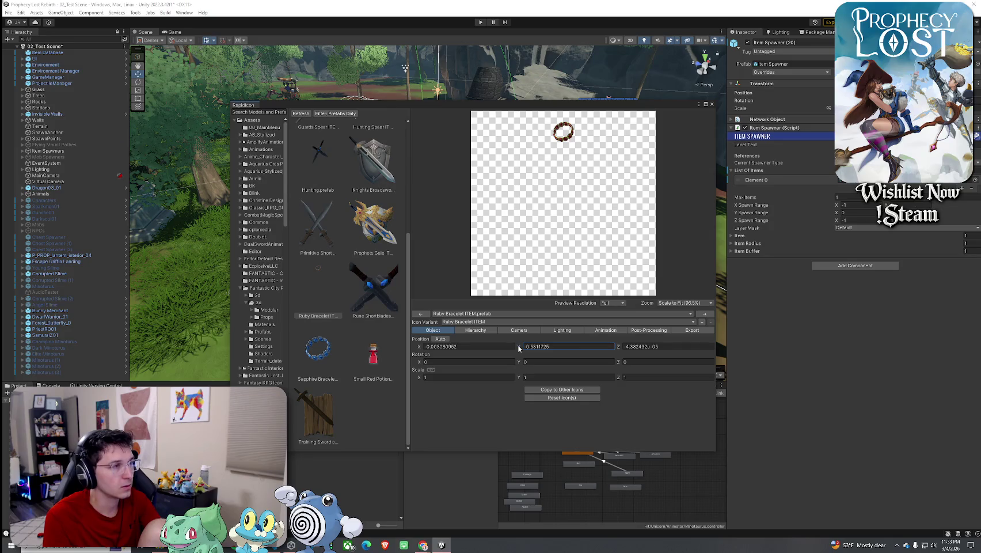
scroll(388, 374, "up", 3)
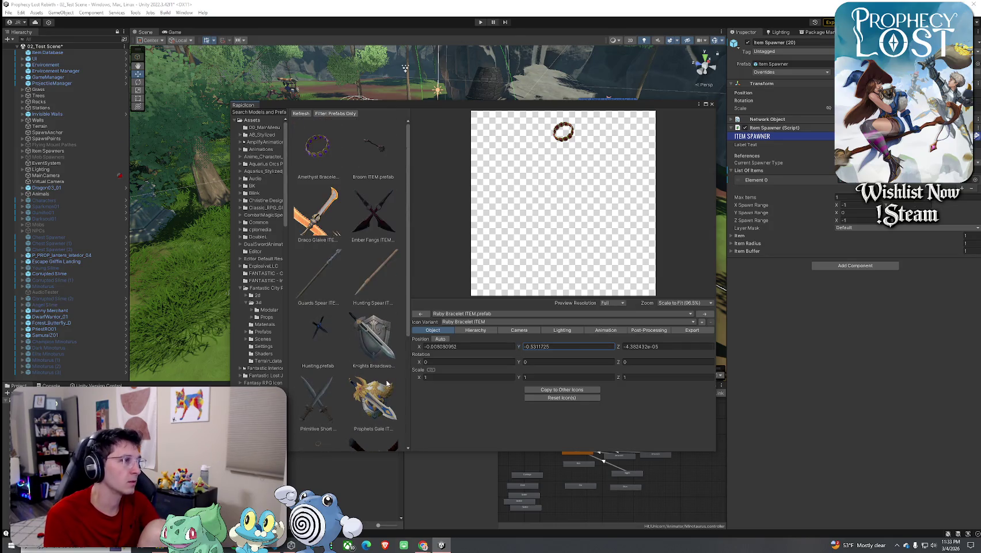
scroll(388, 375, "down", 1)
scroll(387, 383, "down", 1)
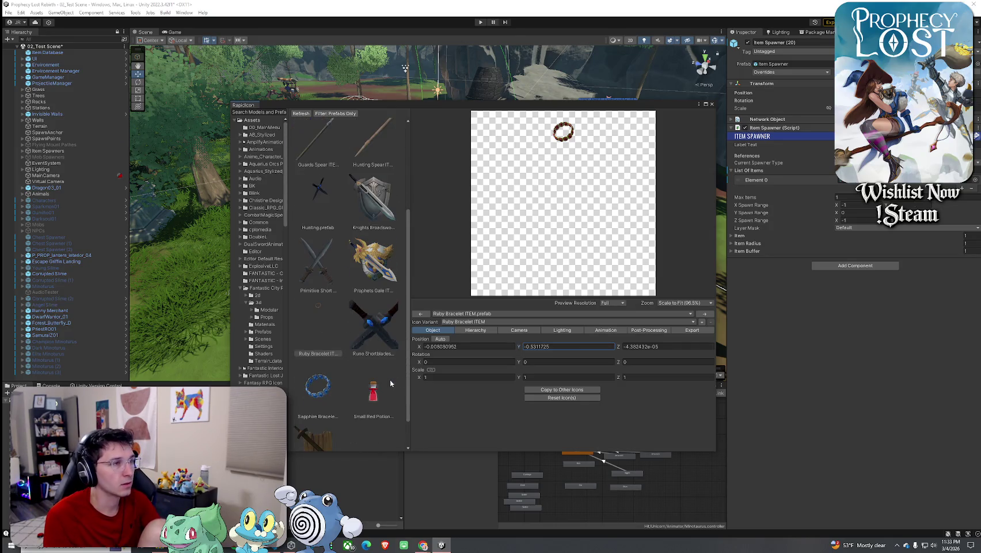
left_click_drag(521, 349, 516, 352)
Step: Set the bracelet's Z position, X position and rotation Y to 0
key("Tab")
type("0")
left_click(506, 348)
type("0")
left_click(527, 361)
key("Return")
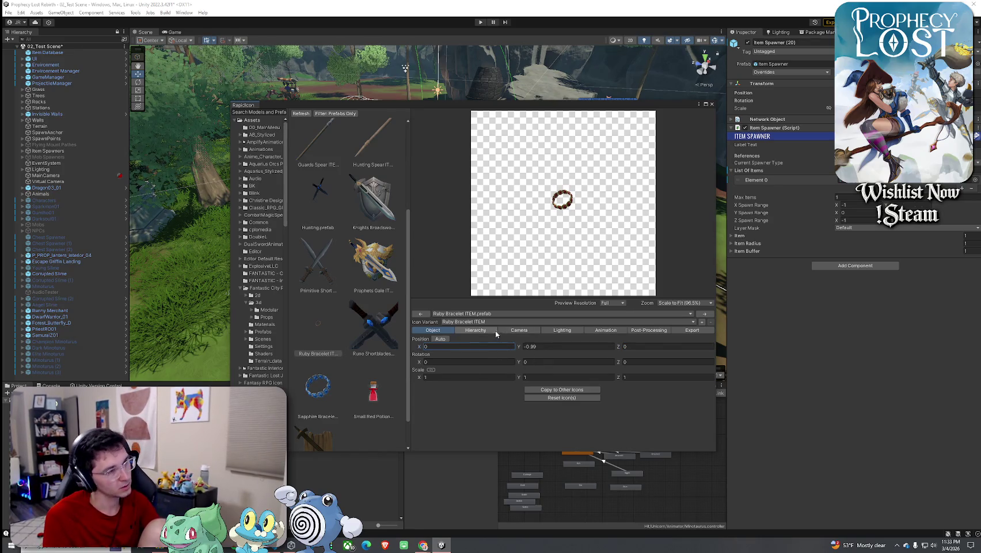
left_click(512, 329)
left_click(459, 391)
Step: Set the icon camera scale factor to 4.45 and compare against the Sapphire Bracelet icon
type(".1")
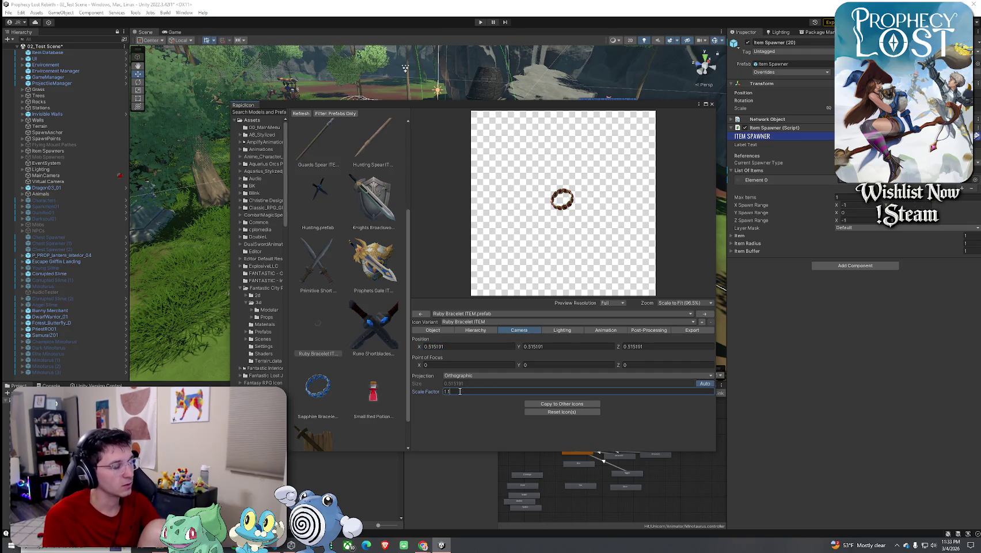
key("BackSpace")
key("BackSpace")
key("BackSpace")
type("4.45")
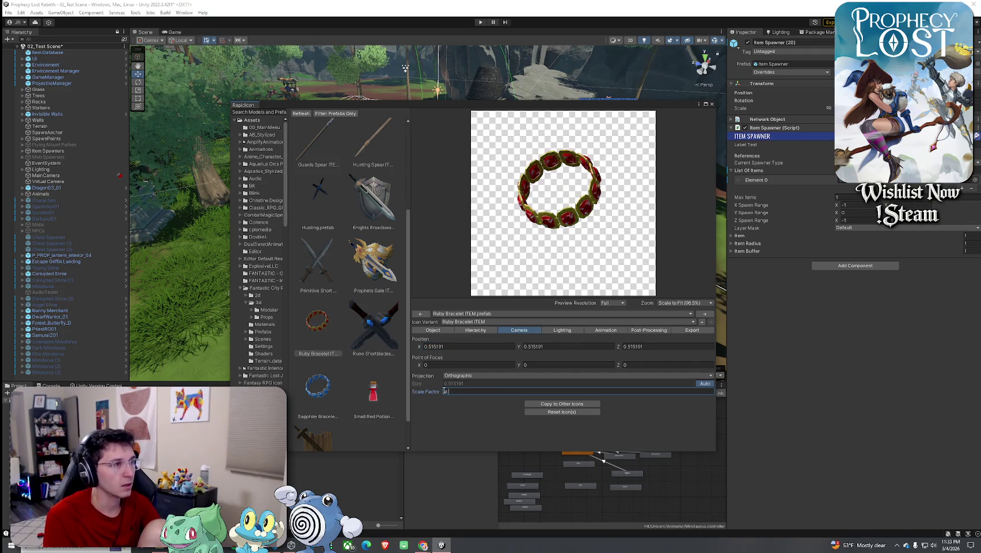
left_click(317, 387)
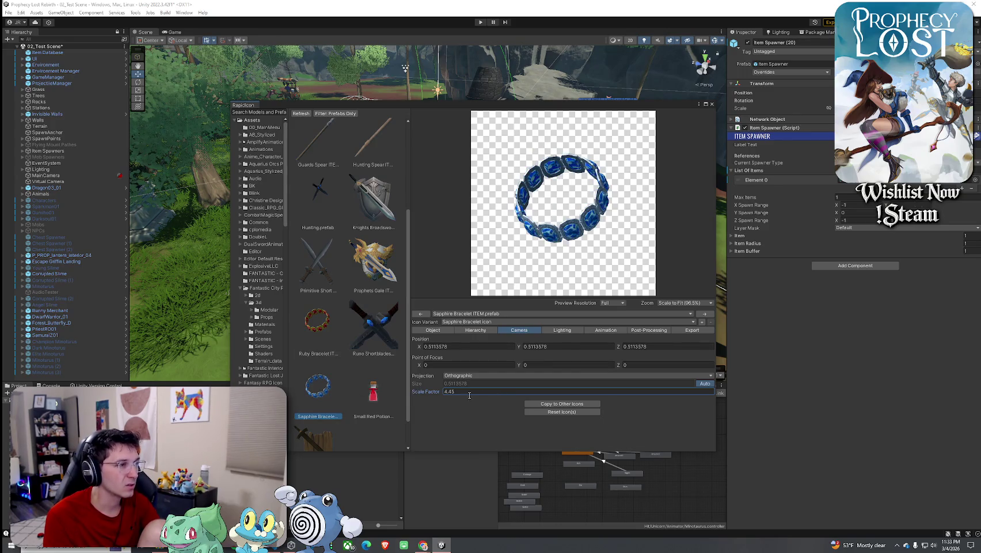
left_click(321, 352)
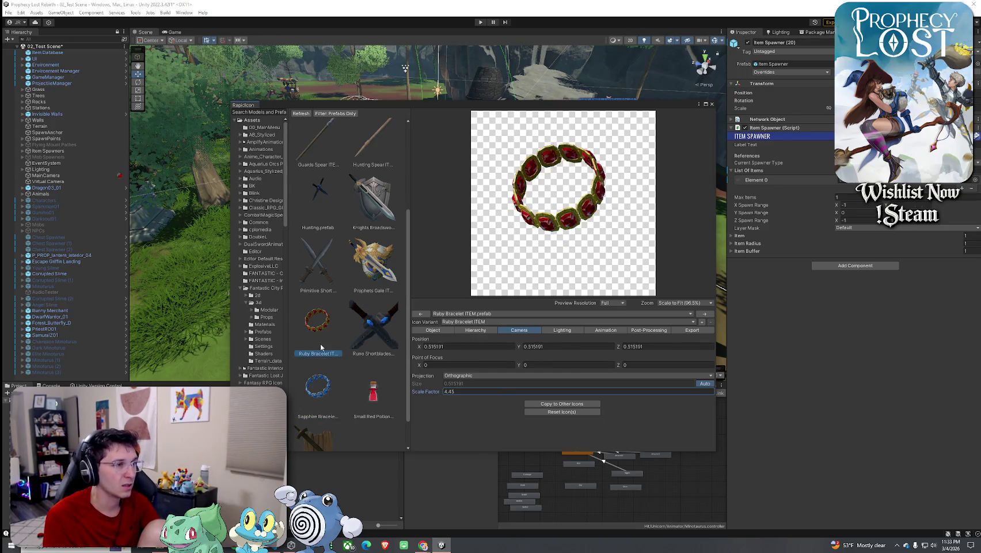
left_click(318, 386)
left_click(317, 321)
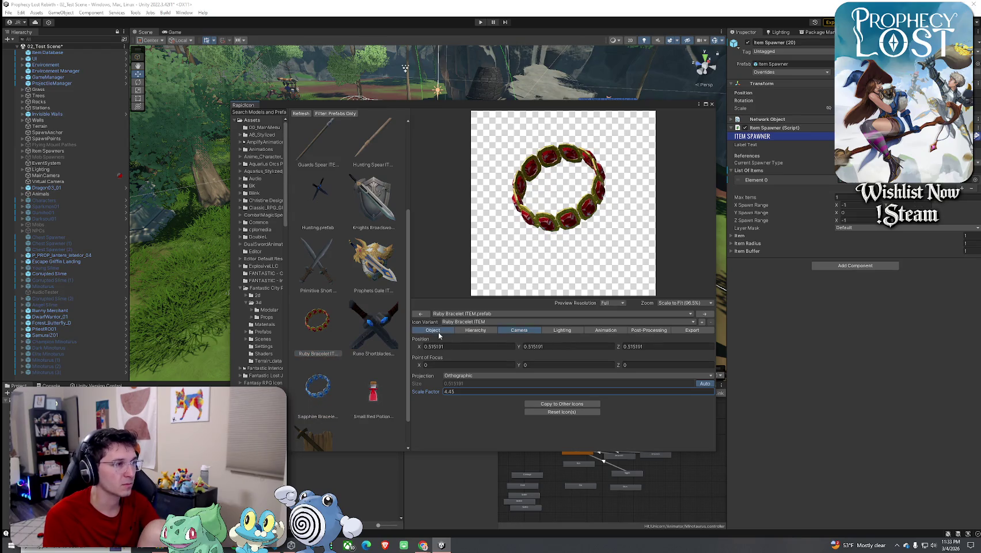
Step: Set the Ruby Bracelet's Object Position Y to -1.01
left_click(439, 331)
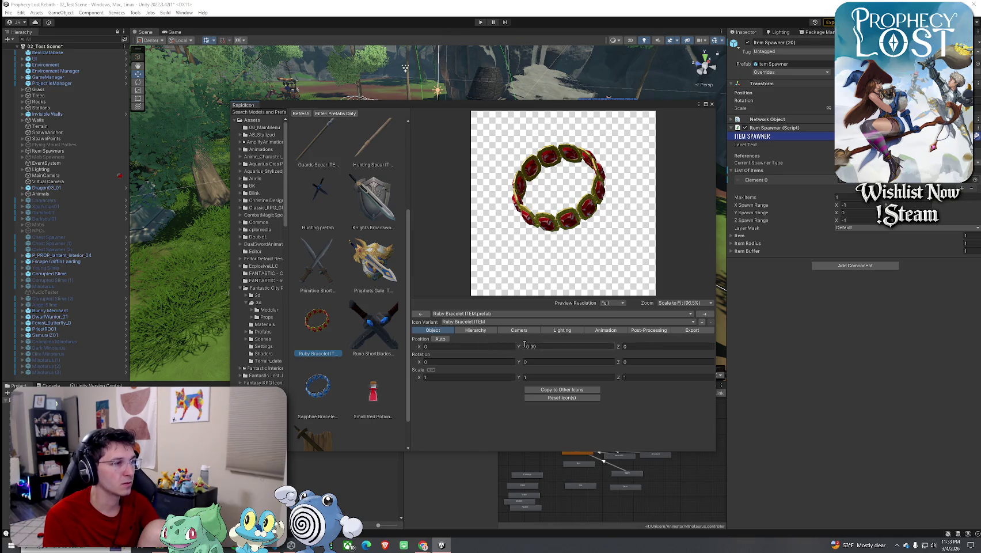
left_click(544, 346)
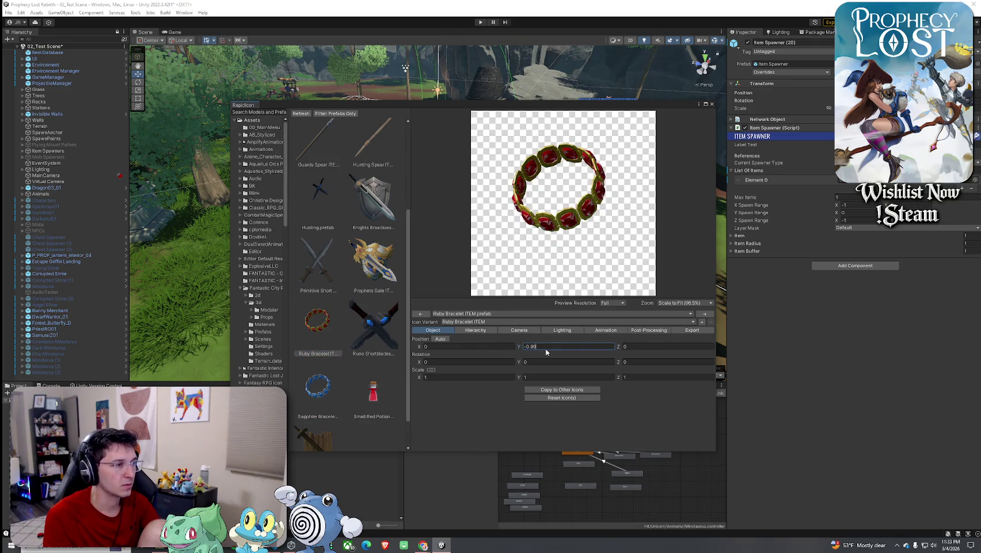
type("-1")
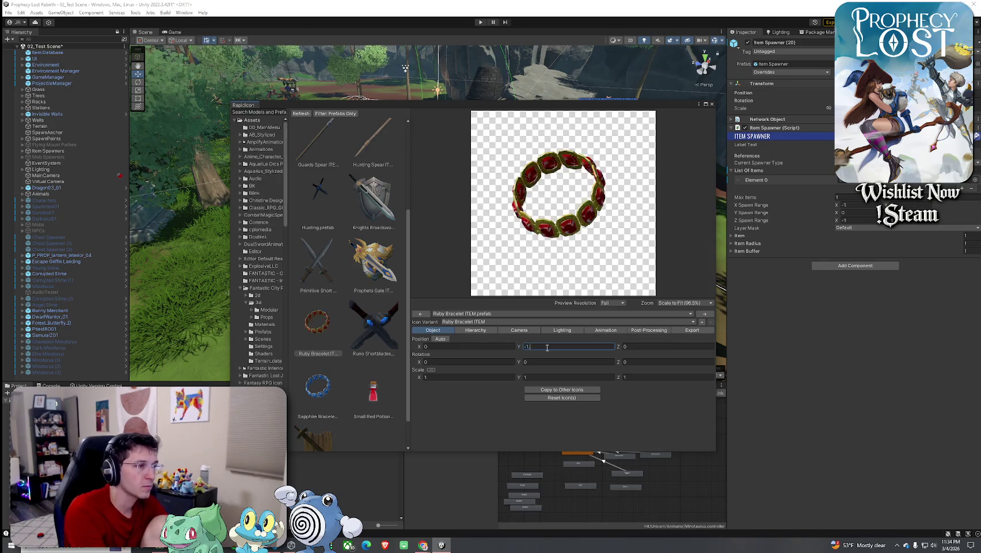
type(".01")
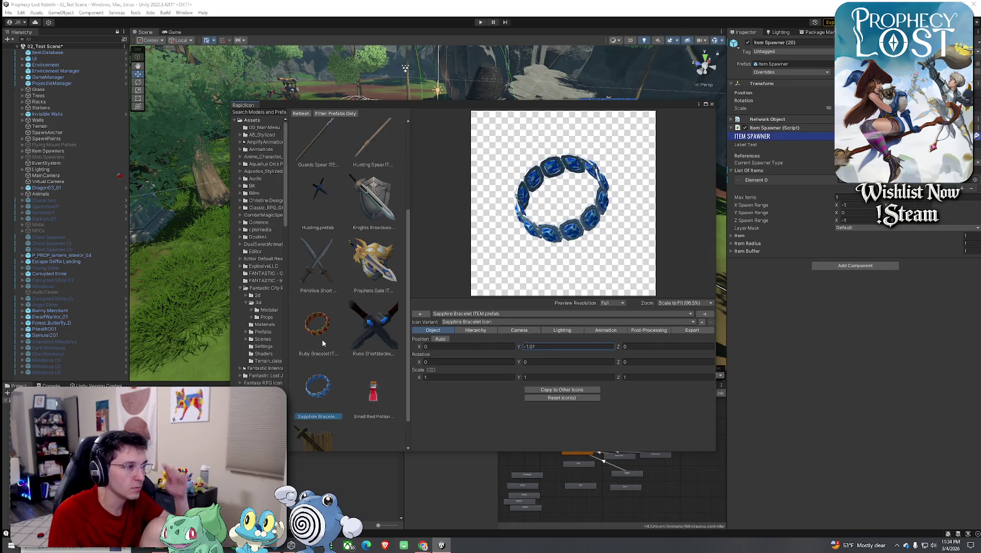
left_click(692, 330)
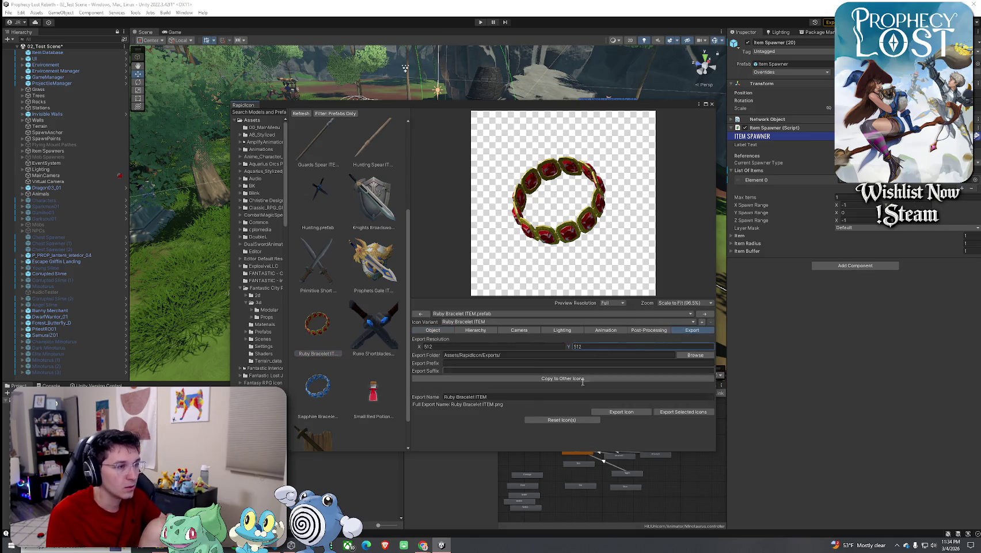
Step: Rename the export to 'Ruby Bracelet icon' and export the selected icon
left_click(524, 395)
key("BackSpace")
key("BackSpace")
key("BackSpace")
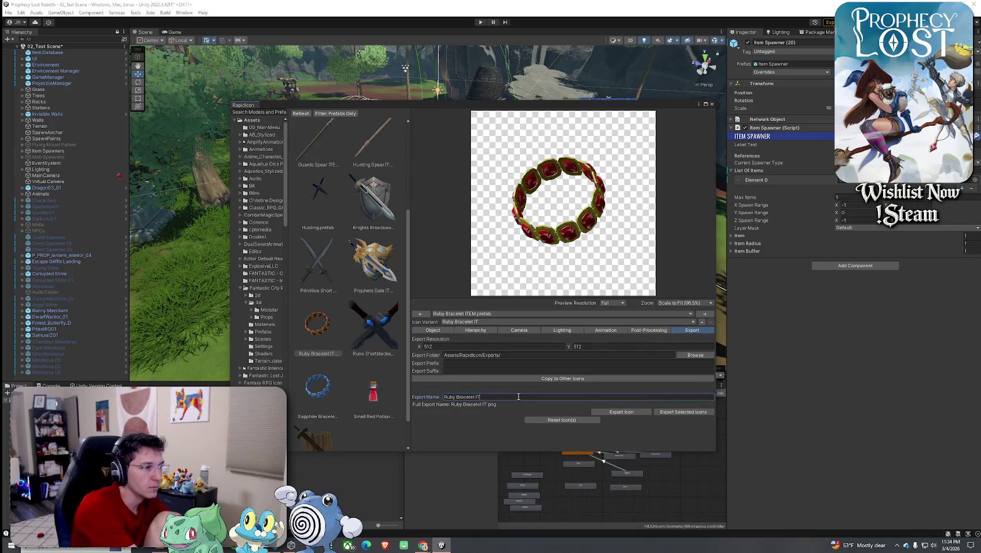
type("conm")
key("BackSpace")
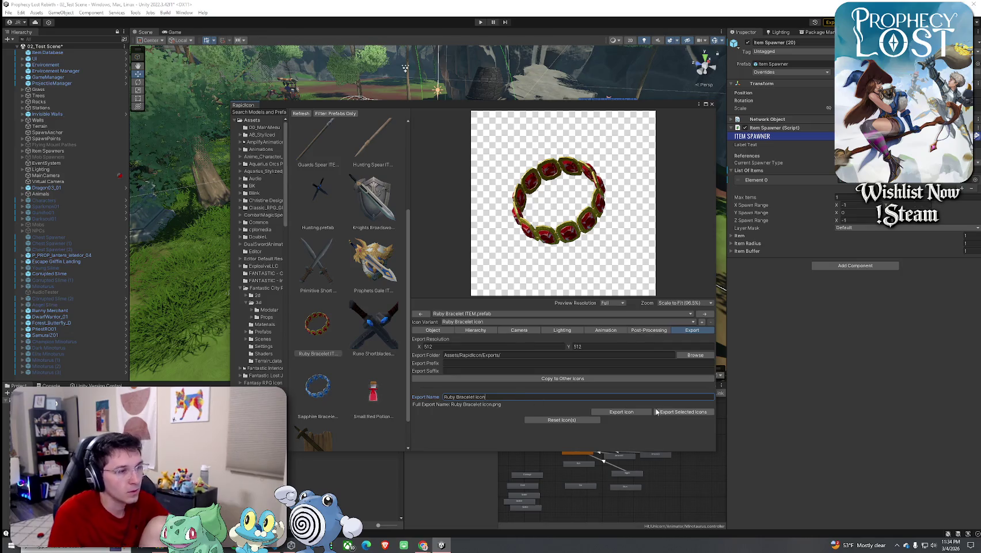
left_click(683, 411)
left_click(504, 292)
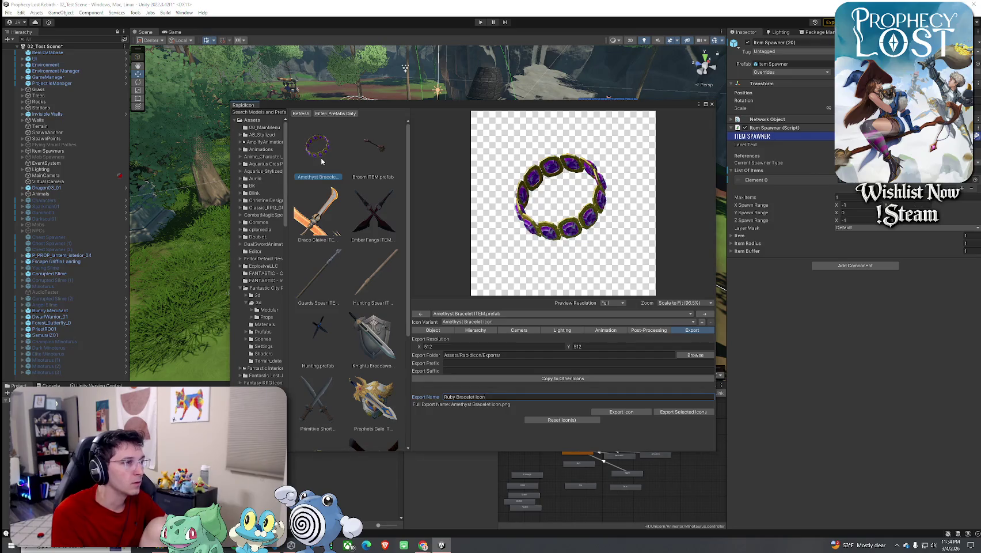
Step: Rename the export to 'Amethyst Bracelet icon', export it, and close RapidIcon
double_click(448, 397)
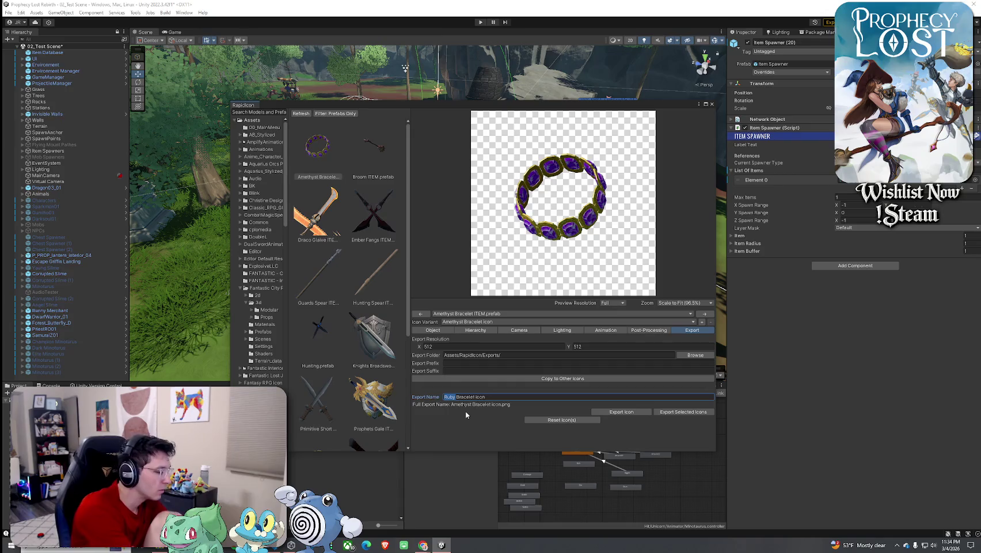
type("Amethyst")
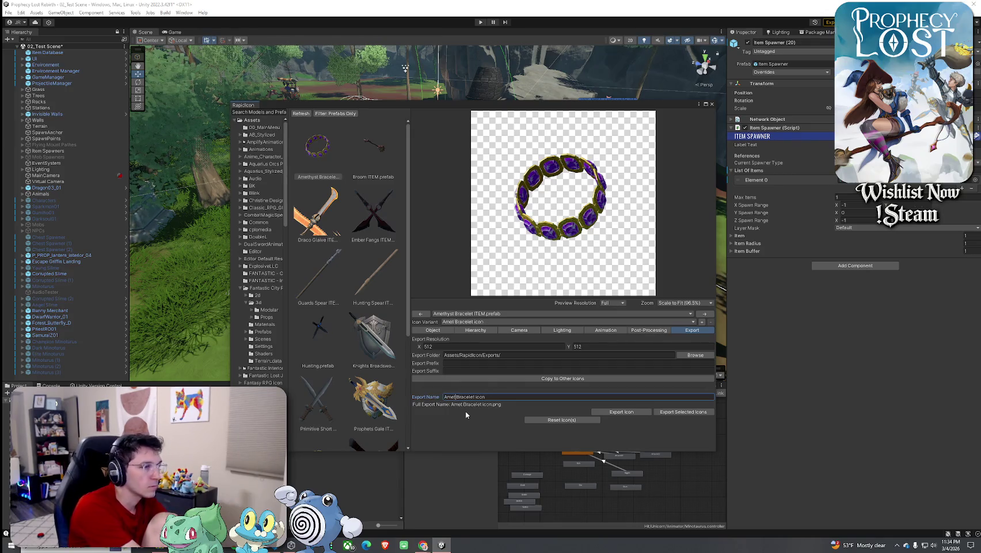
left_click(621, 412)
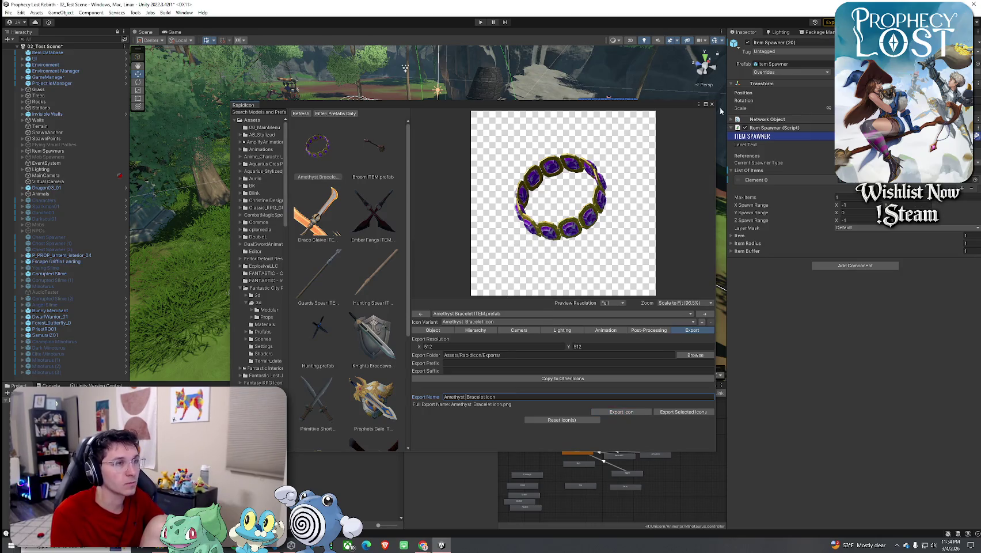
left_click(711, 104)
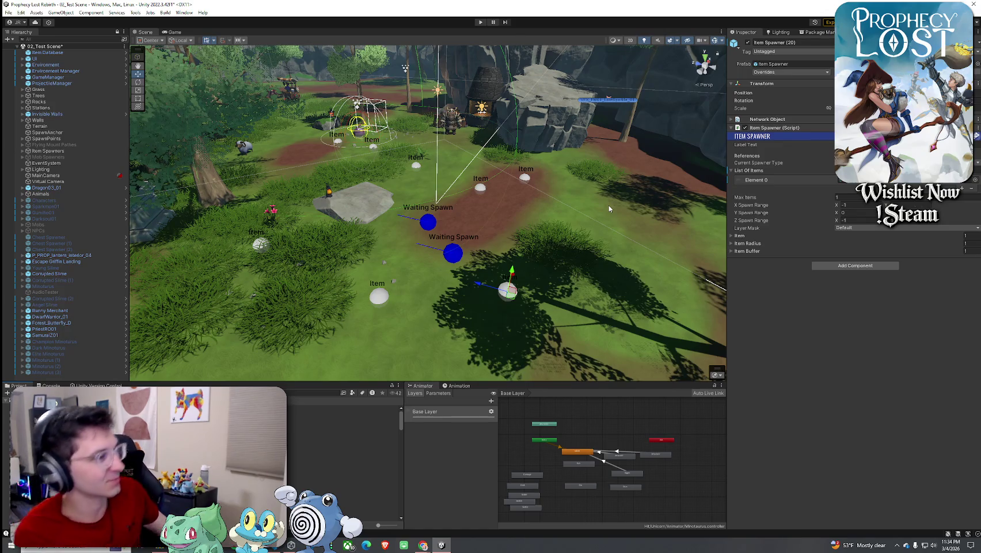
Step: Search the Project panel assets for 'item'
left_click(295, 391)
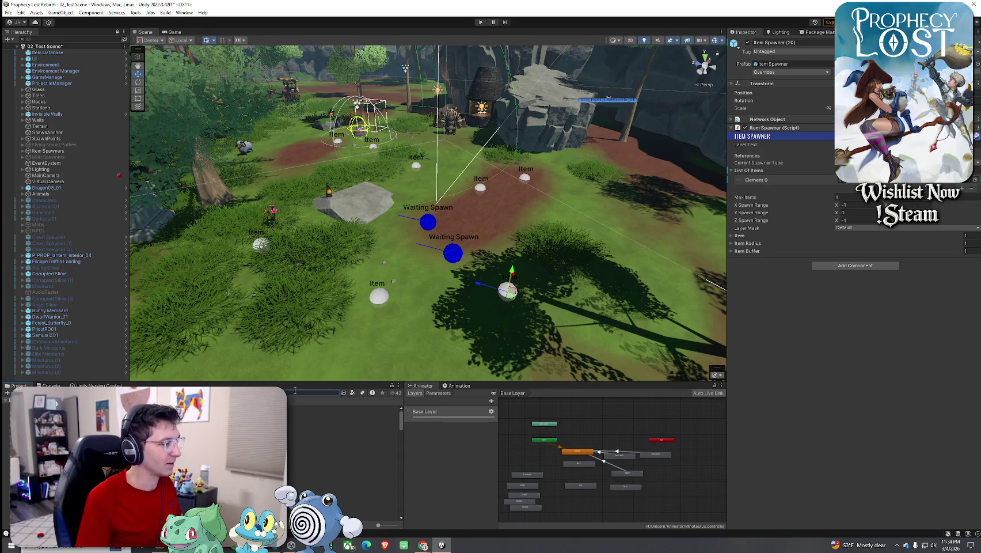
scroll(202, 460, "down", 2)
scroll(202, 461, "down", 2)
scroll(201, 460, "up", 3)
type("item")
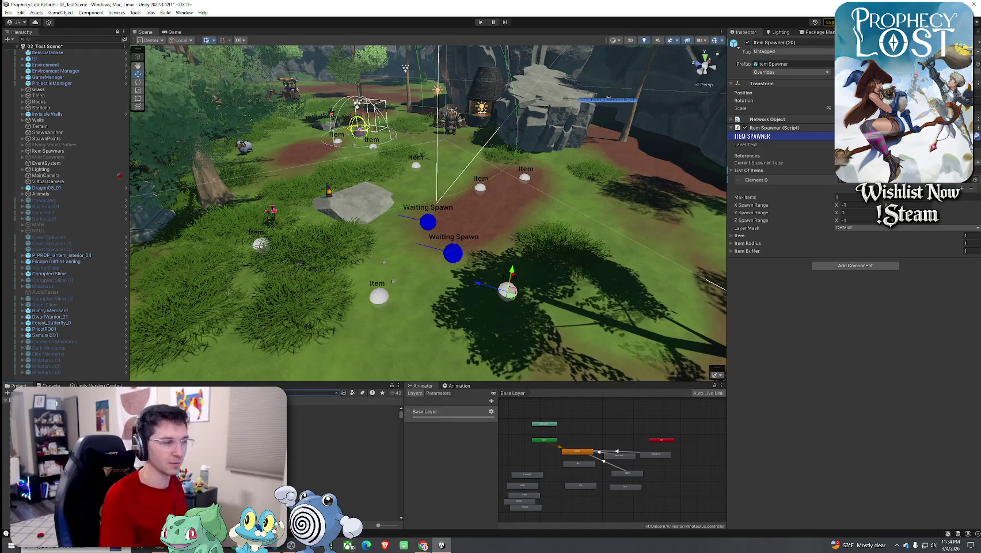
Step: Browse the bracelet prefabs in Item Prefabs and open Ruby Bracelet ITEM for editing
double_click(231, 408)
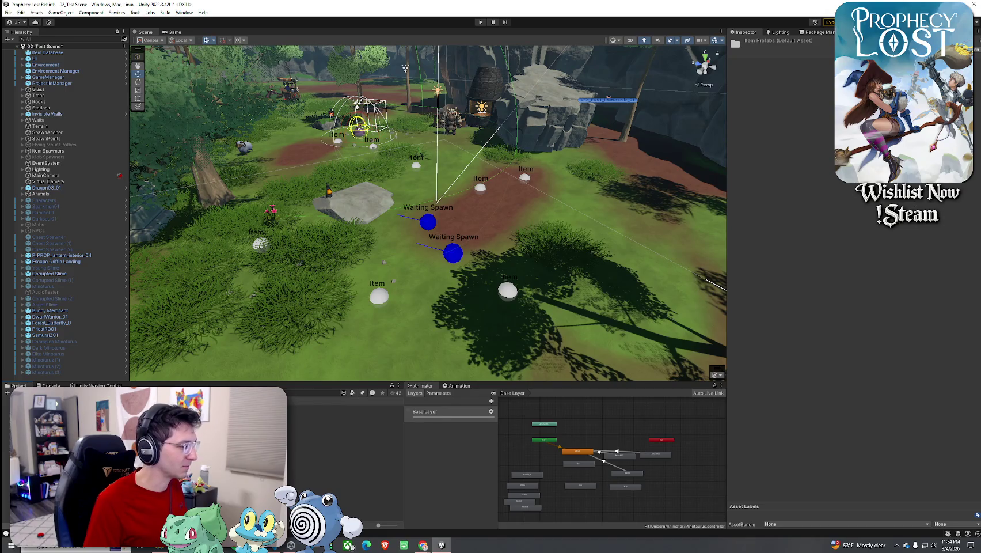
left_click(345, 408)
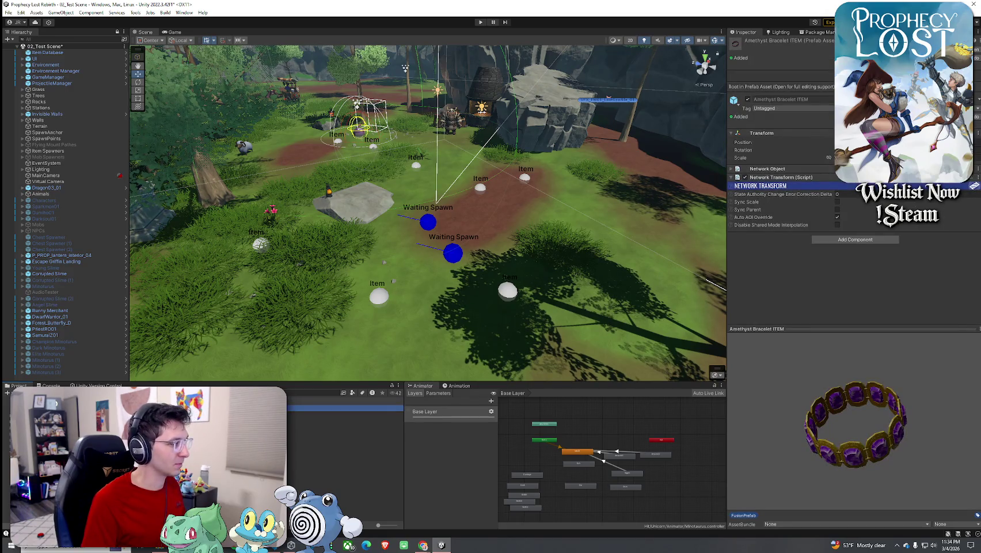
left_click(345, 470)
left_click(346, 482)
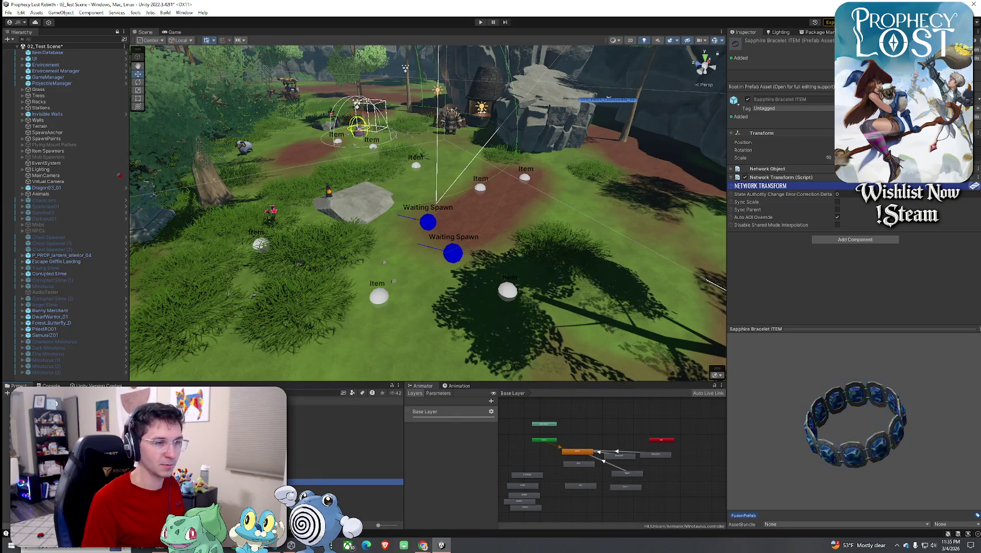
left_click(345, 470)
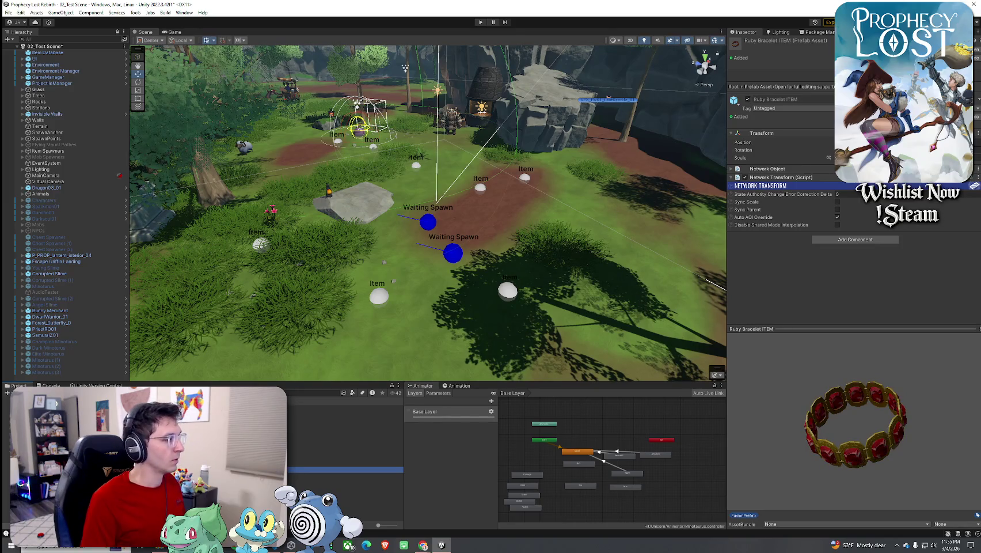
double_click(345, 469)
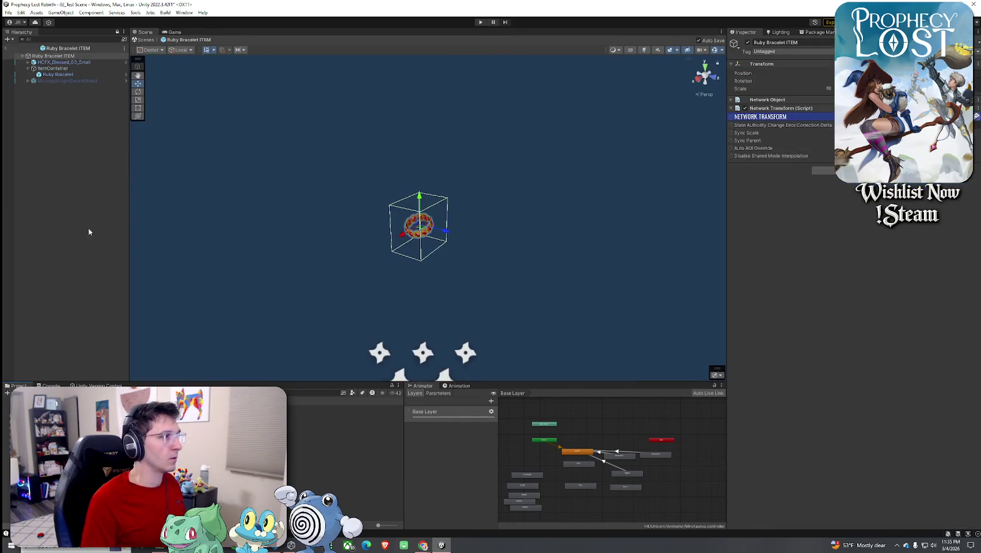
Step: Select the ItemContainer and check its Item SO reference to 13_Ruby Bracelet
left_click(74, 69)
left_click(58, 74)
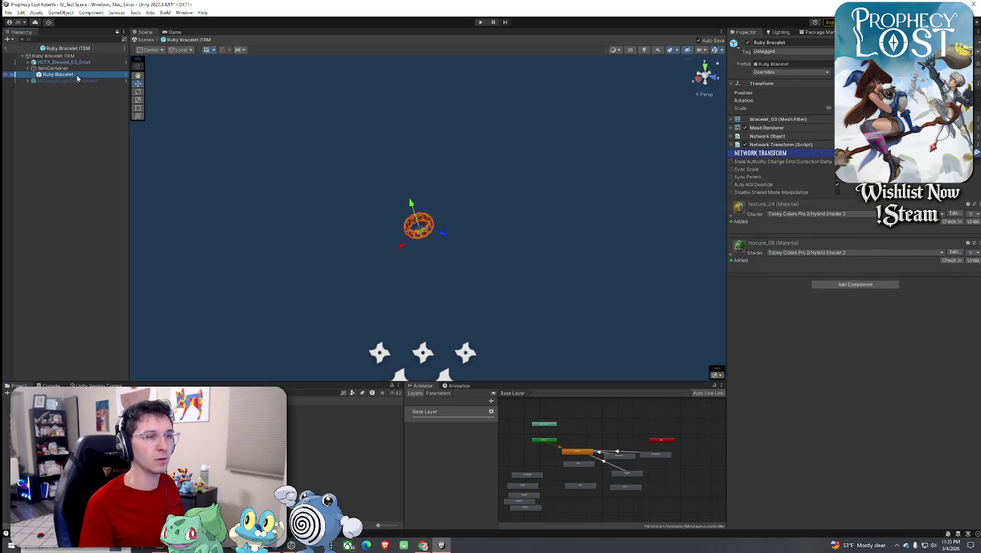
left_click(53, 68)
left_click(862, 286)
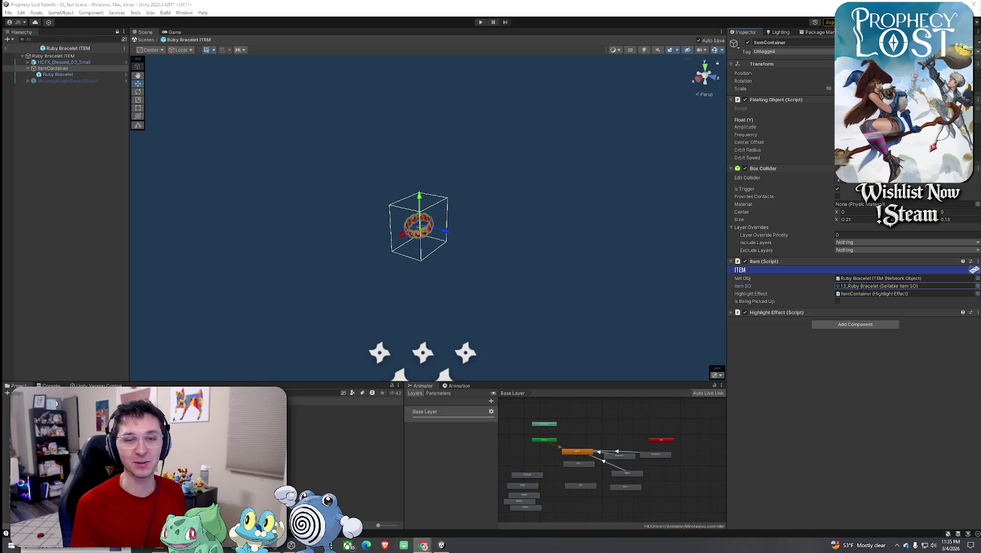
Step: Open the 13_Ruby Bracelet item data and browse the Amethyst Bracelet prefabs and icon texture
double_click(913, 286)
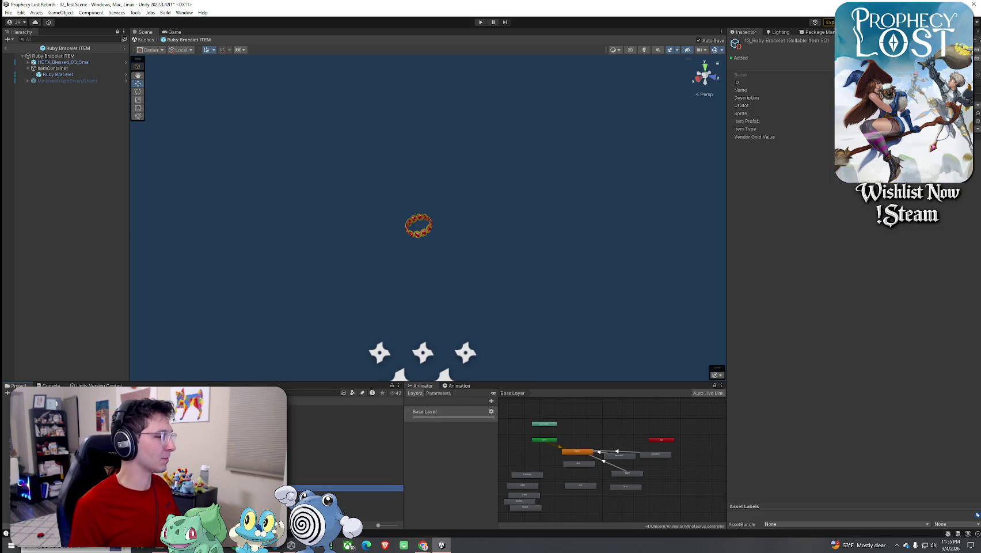
left_click(311, 392)
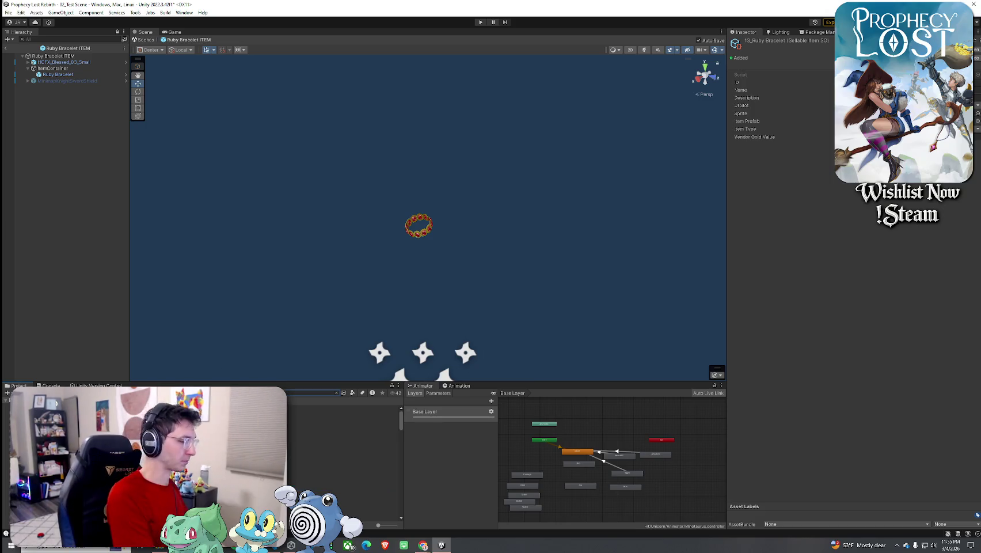
left_click(345, 420)
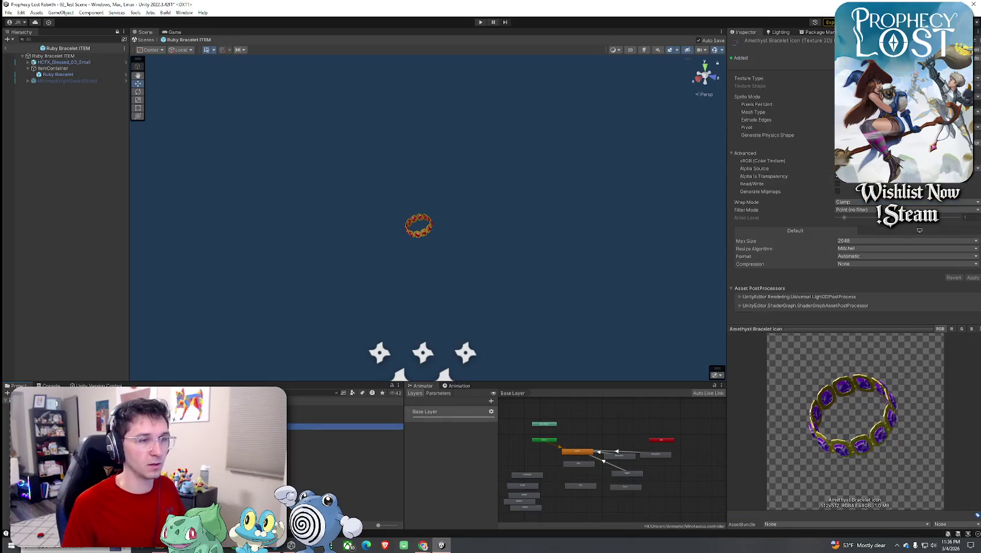
left_click(346, 438)
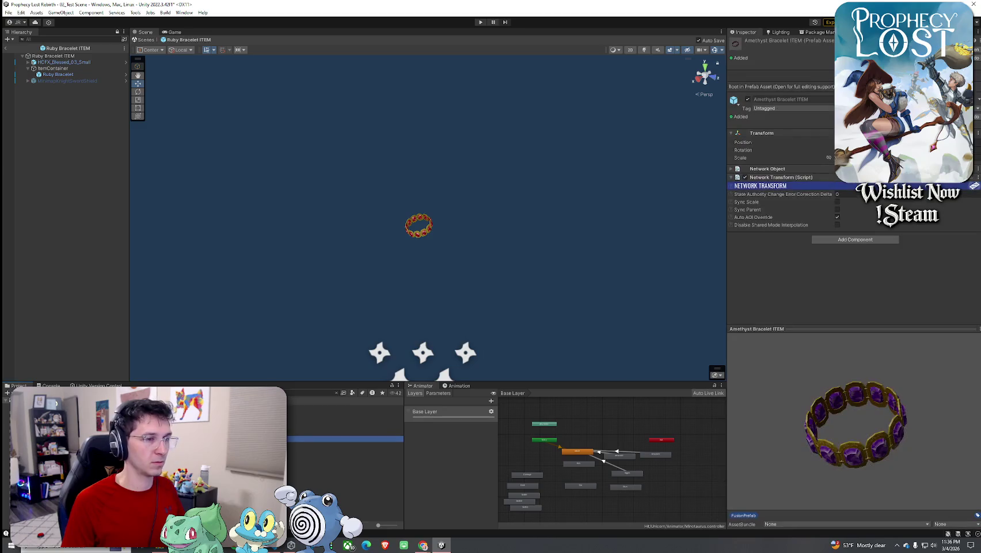
left_click(276, 446)
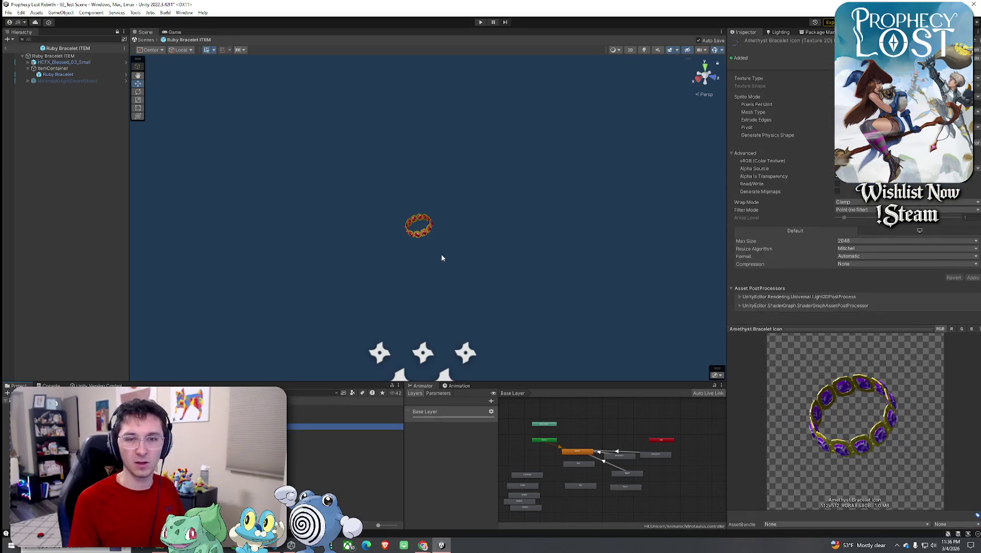
Step: View the Amethyst Bracelet icon sprite, then return from the prefab to the full scene
key("Up")
key("Up")
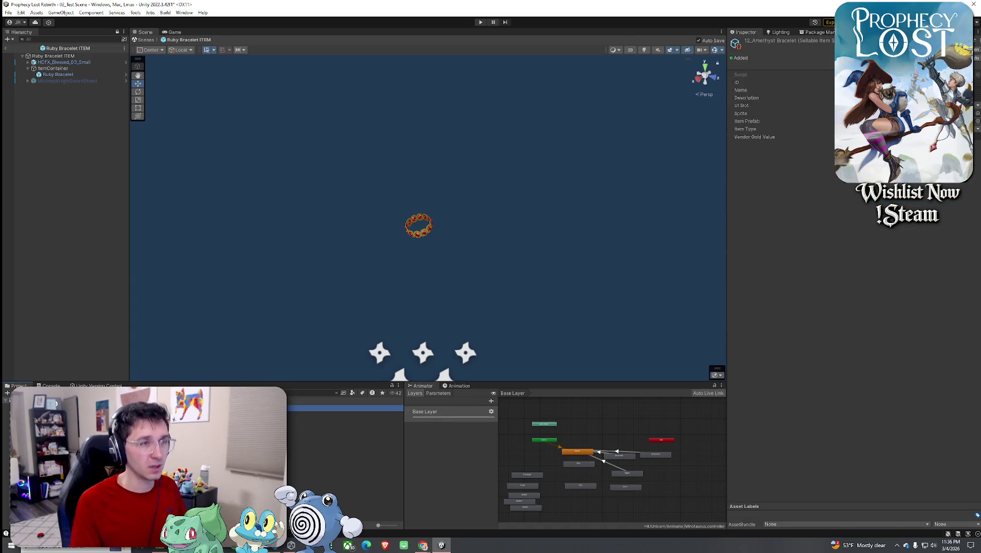
left_click(409, 344)
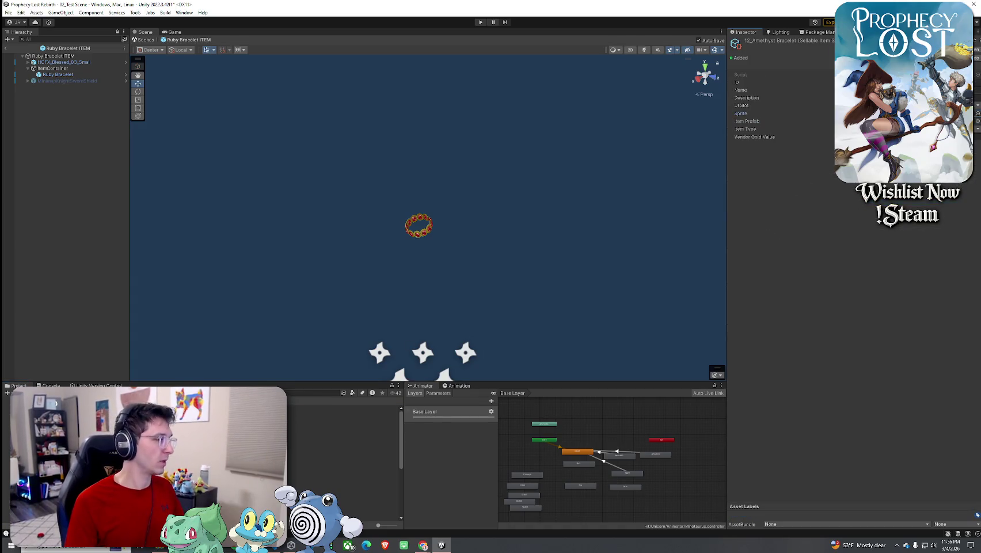
double_click(864, 113)
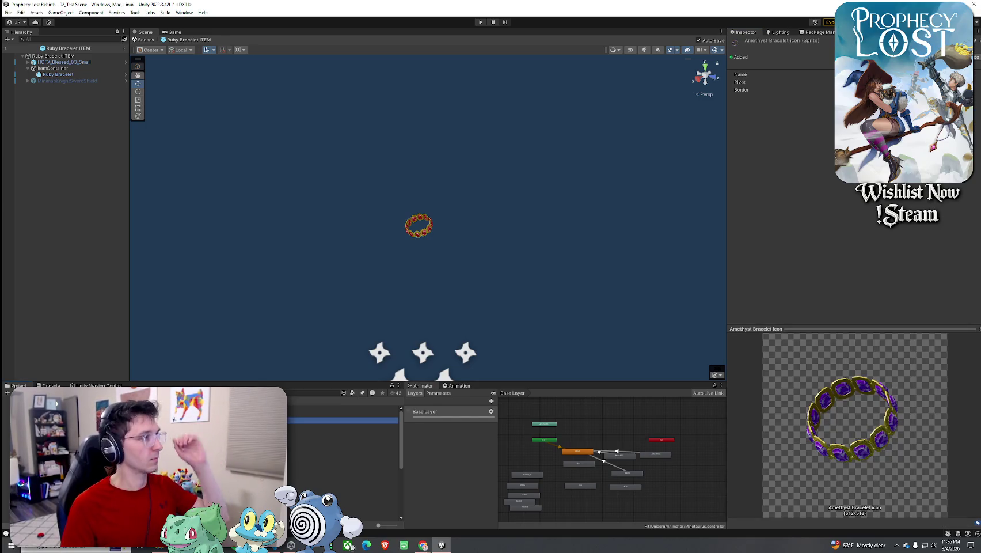
left_click(8, 50)
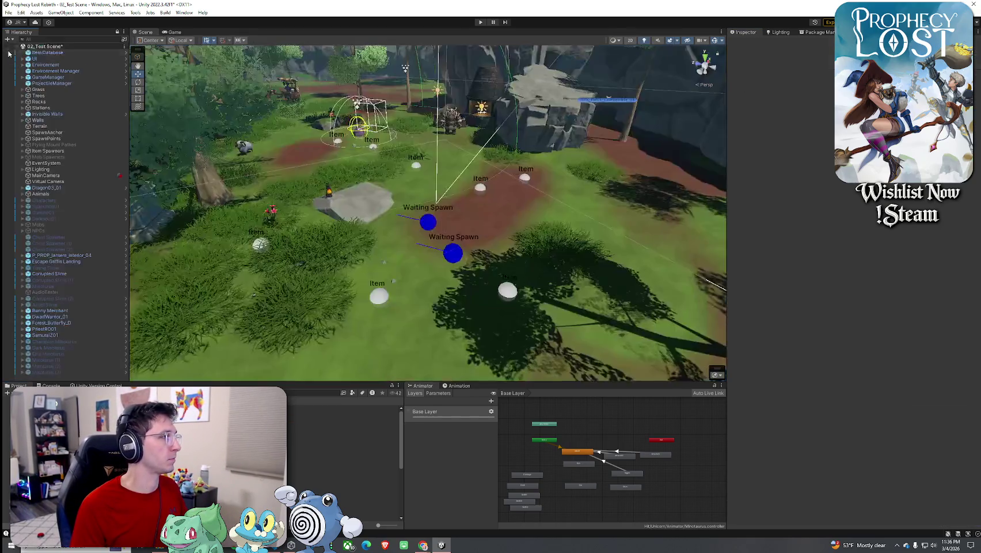
Step: Duplicate the white item spawner, move the copy right, and set its item to 13_Ruby Bracelet
left_click(507, 291)
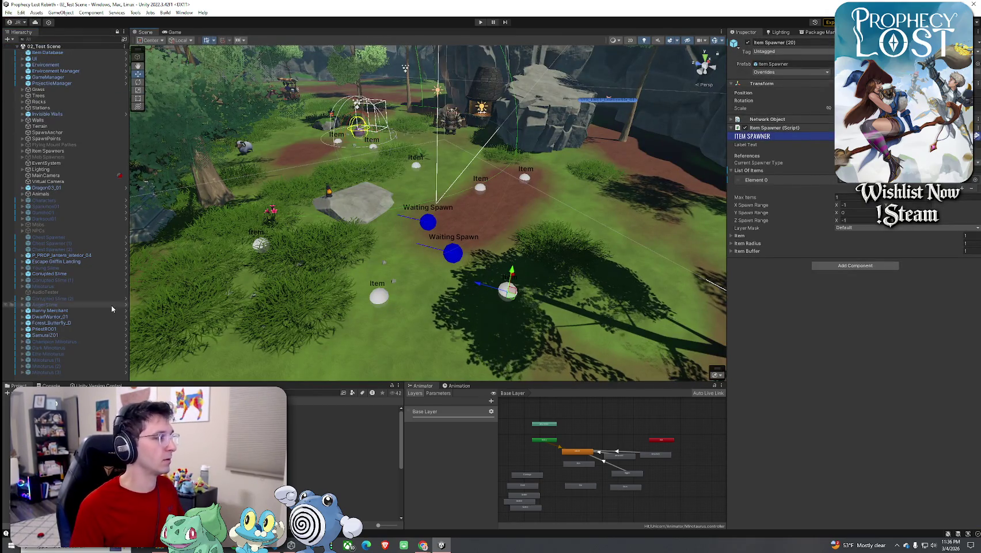
key("ctrl+d")
left_click_drag(509, 293, 601, 287)
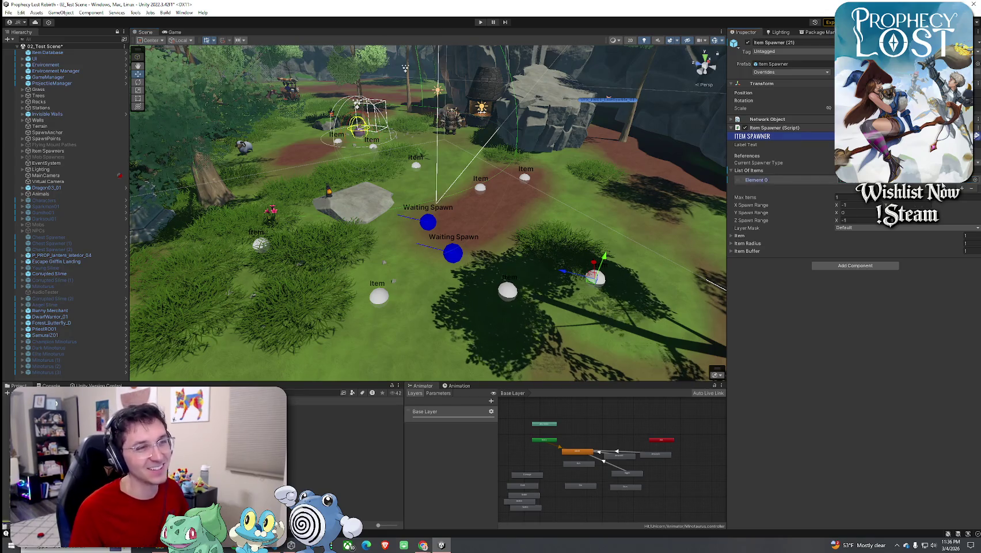
left_click(976, 180)
left_click(829, 268)
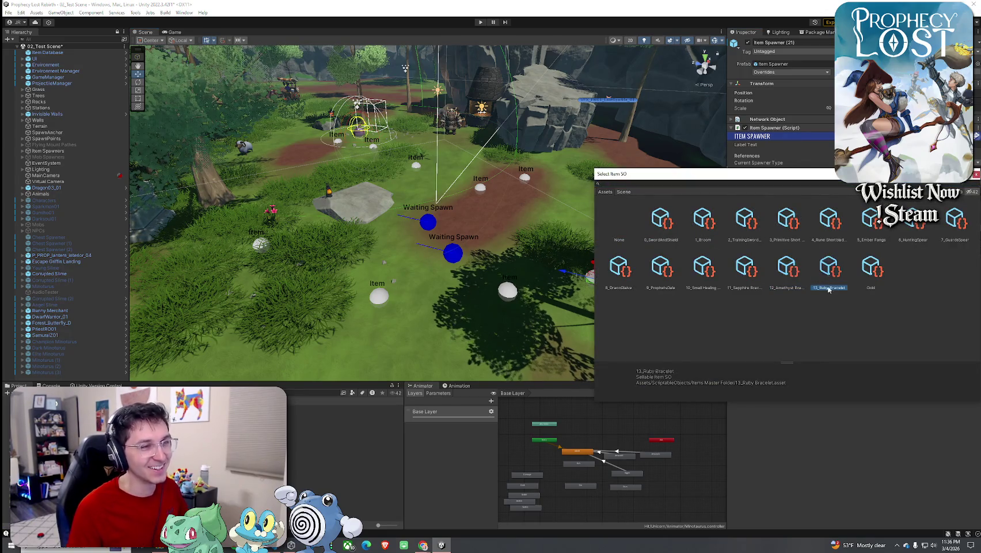
key("Return")
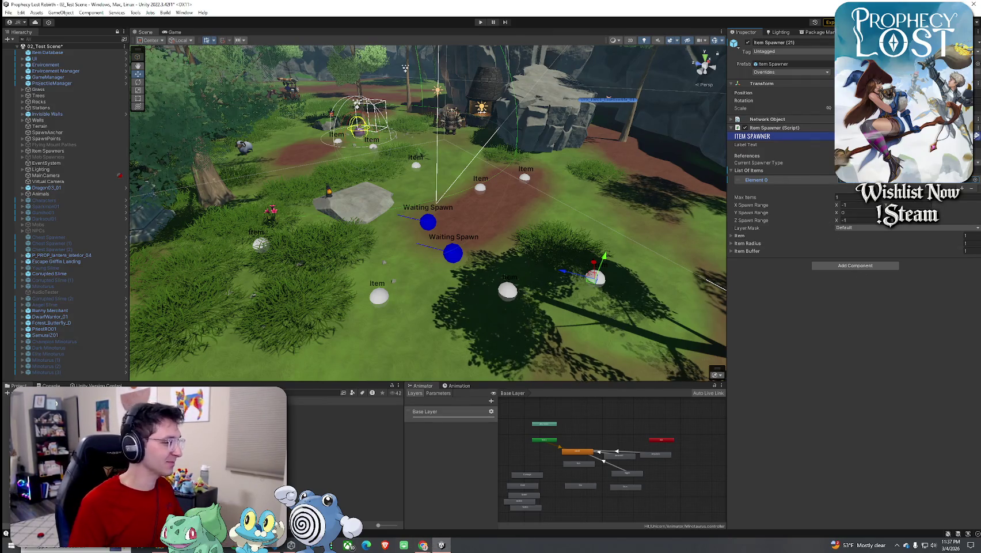
left_click(345, 488)
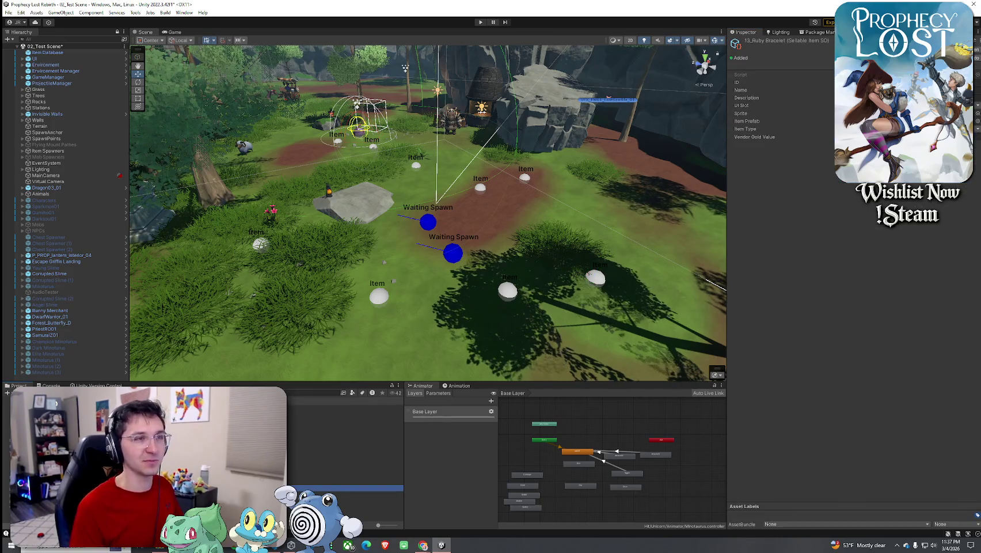
Step: Save the scene, select Item Spawner (19), and enter Play mode with Ctrl+P
left_click(8, 12)
left_click(58, 52)
left_click(174, 32)
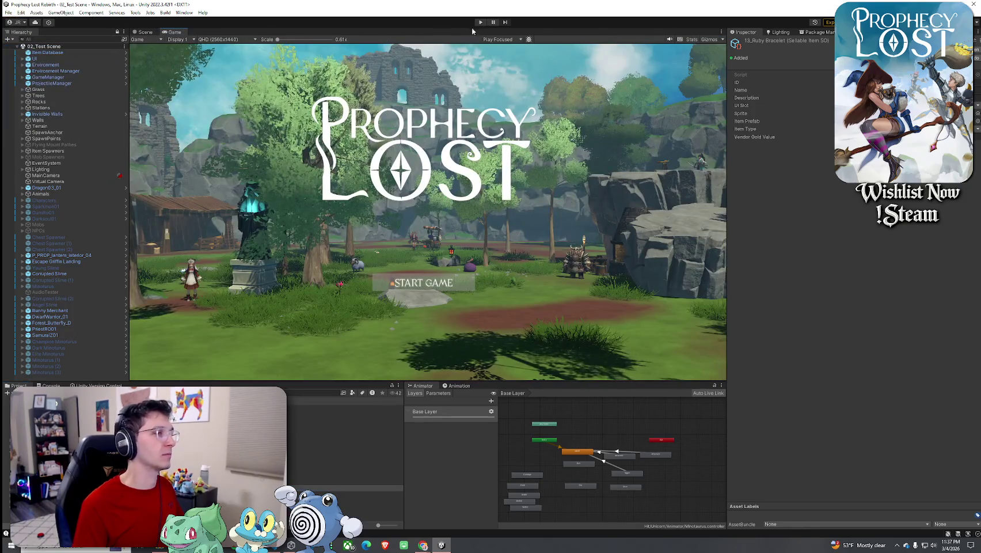
left_click(144, 32)
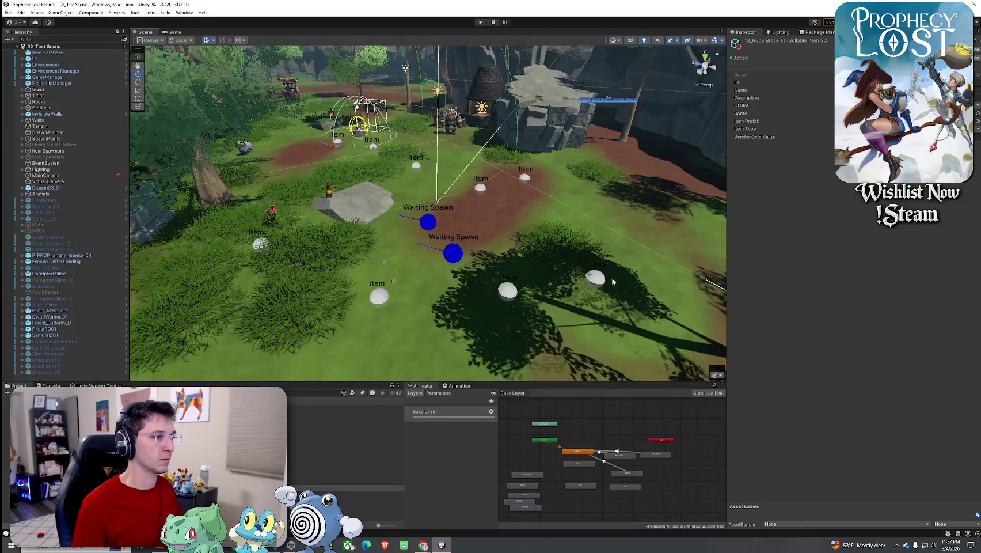
left_click(595, 278)
left_click(379, 296)
key("ctrl+p")
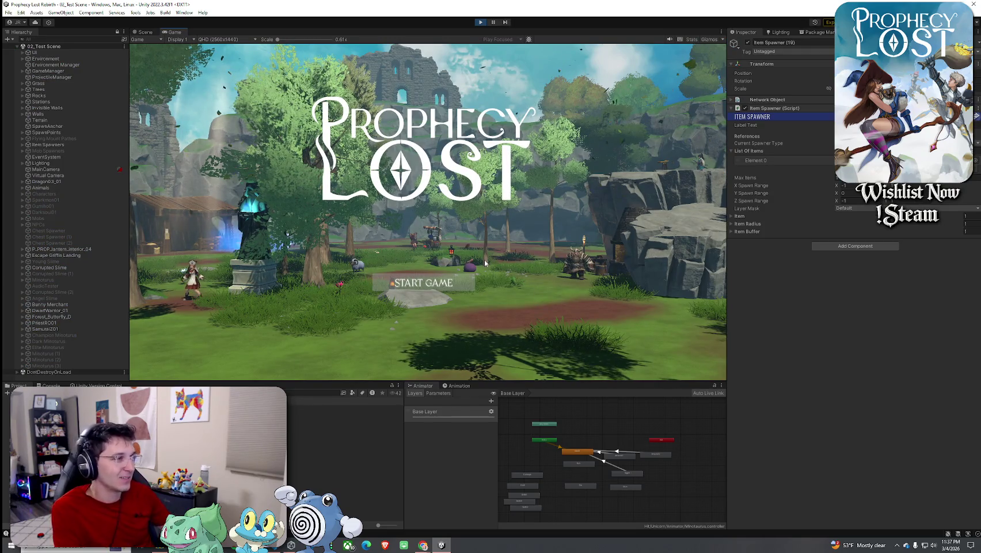
Step: Start the game, run into the arena, and pick up the glowing item via the inventory
left_click(424, 288)
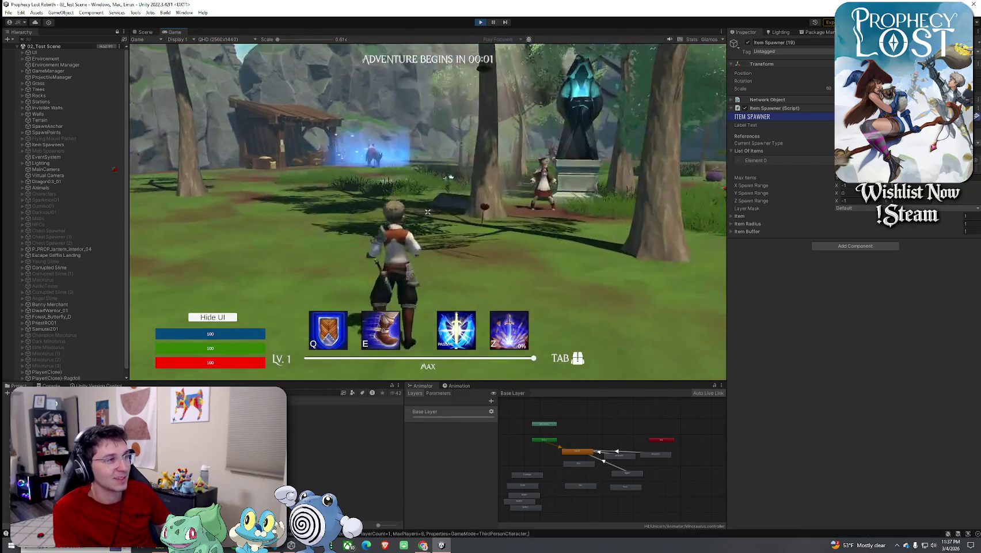
key("w")
key("w")
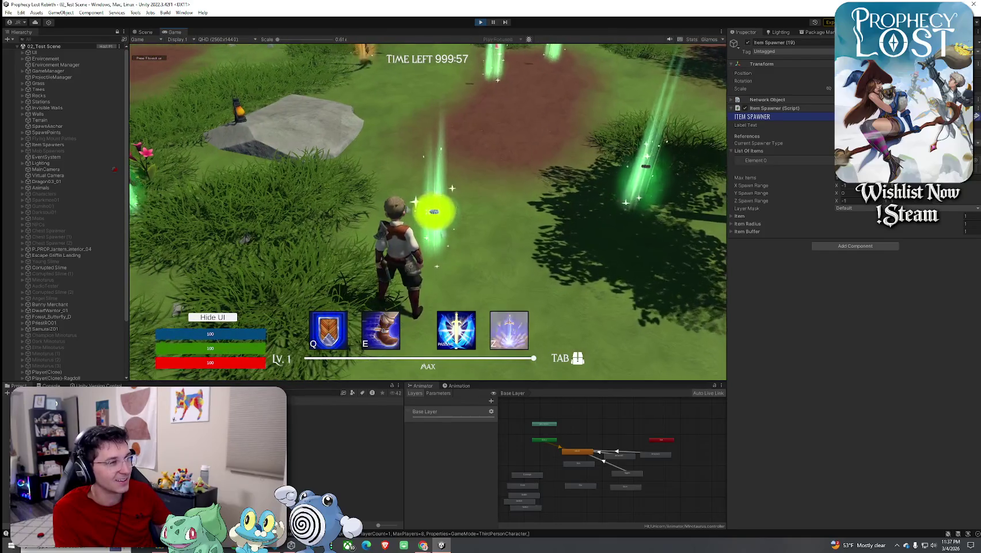
key("Tab")
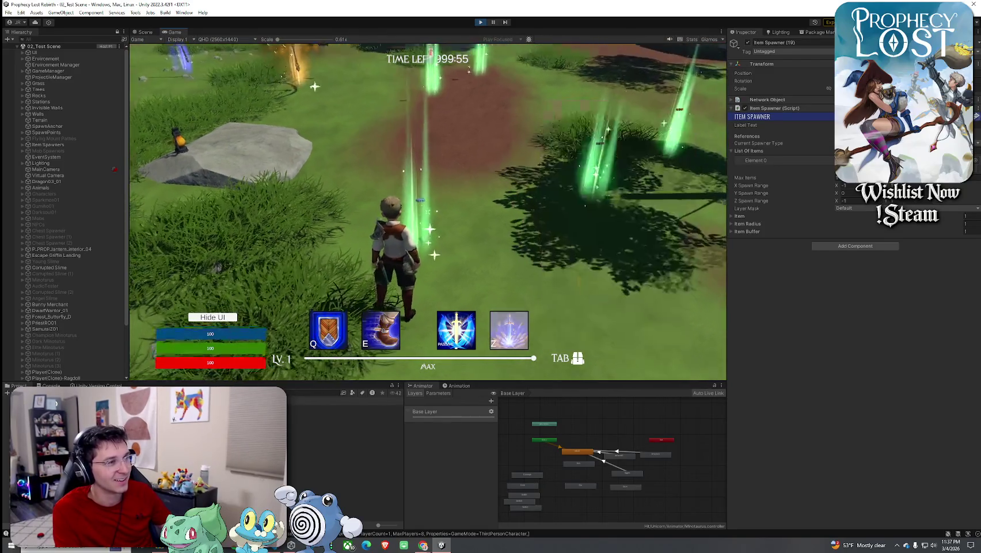
left_click(431, 201)
key("Tab")
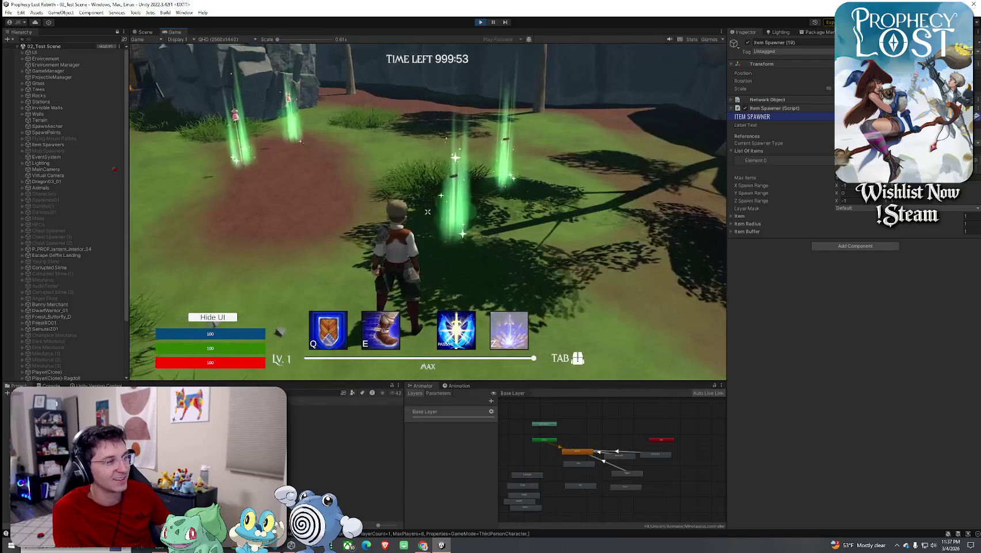
key("Tab")
key("Tab")
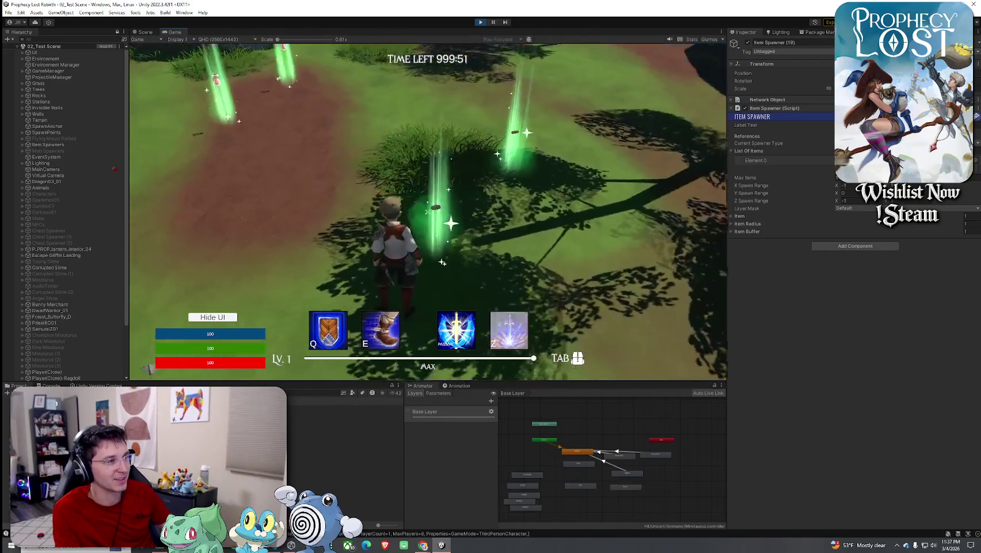
key("Tab")
Step: Run along the dirt path toward the green item beams, then stop Play mode
key("Tab")
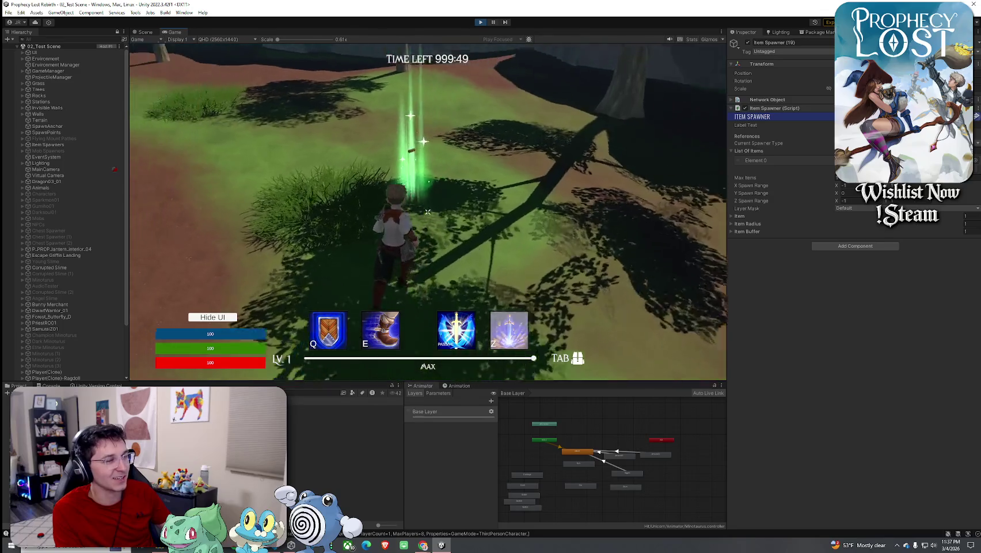
key("Tab")
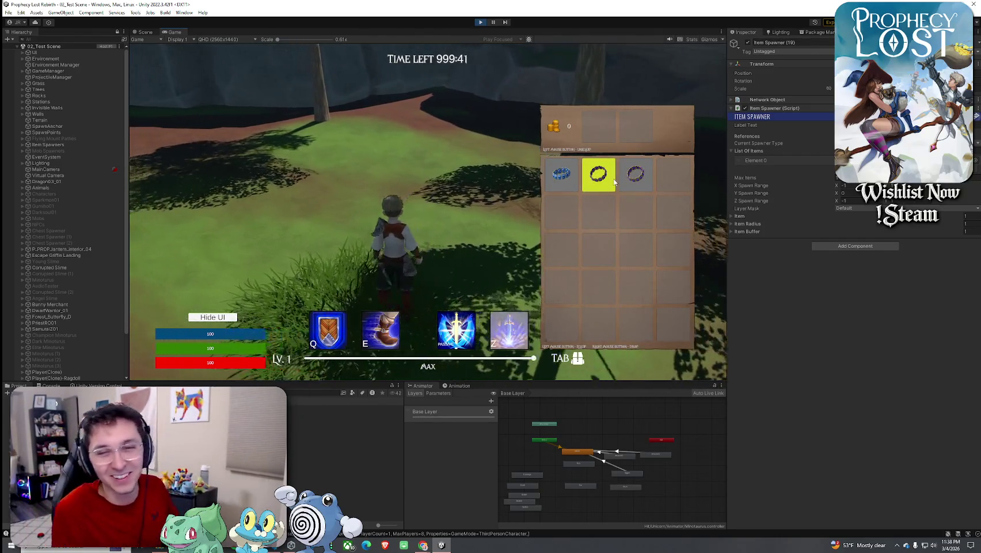
key("w")
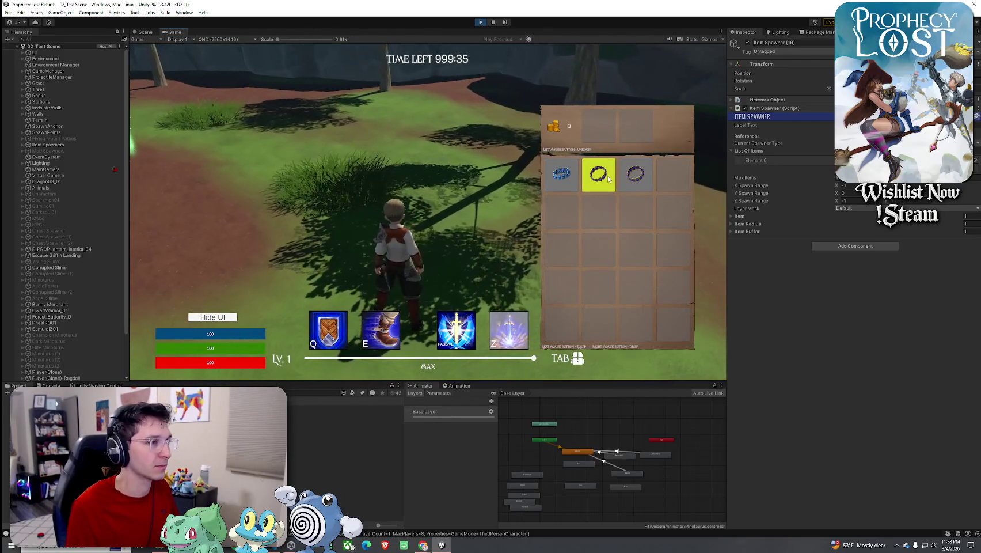
key("super")
key("super")
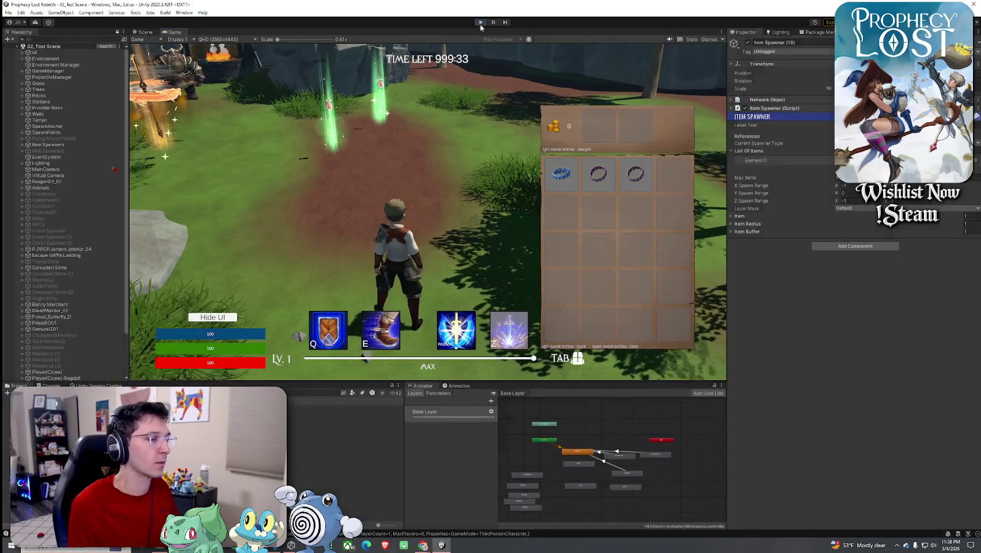
left_click(145, 31)
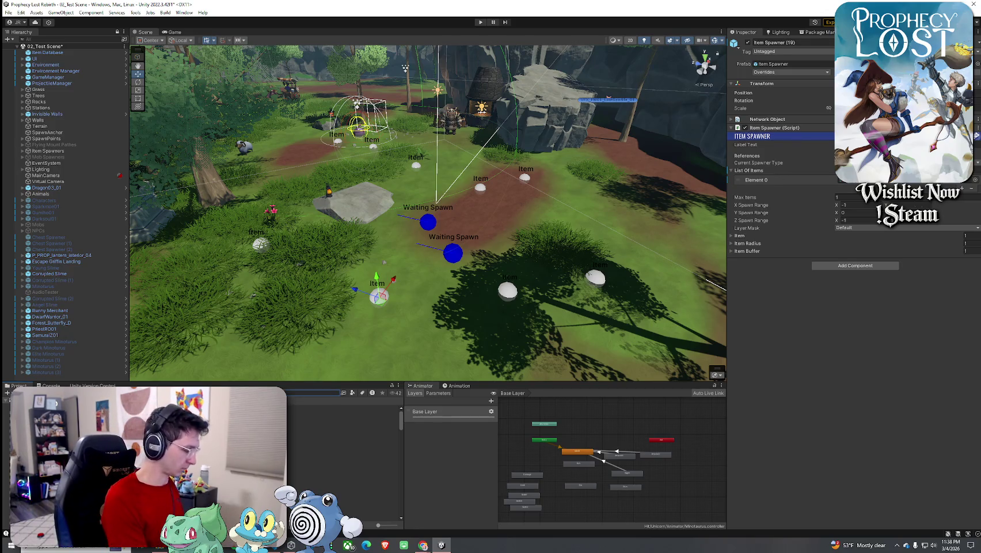
Step: Filter the Project window by 'item' and pick the Sapphire Bracelet prefab in RapidIcon
type("item")
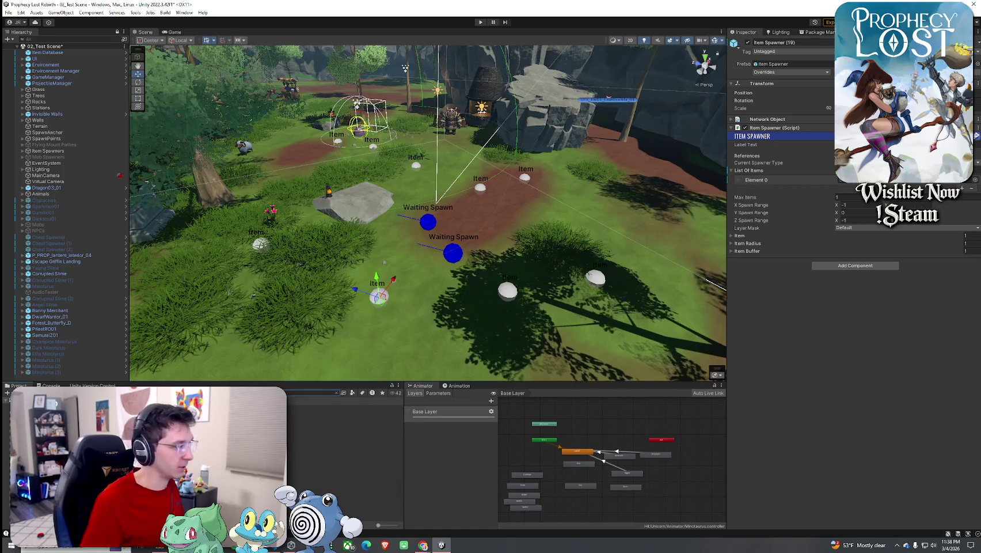
left_click(345, 421)
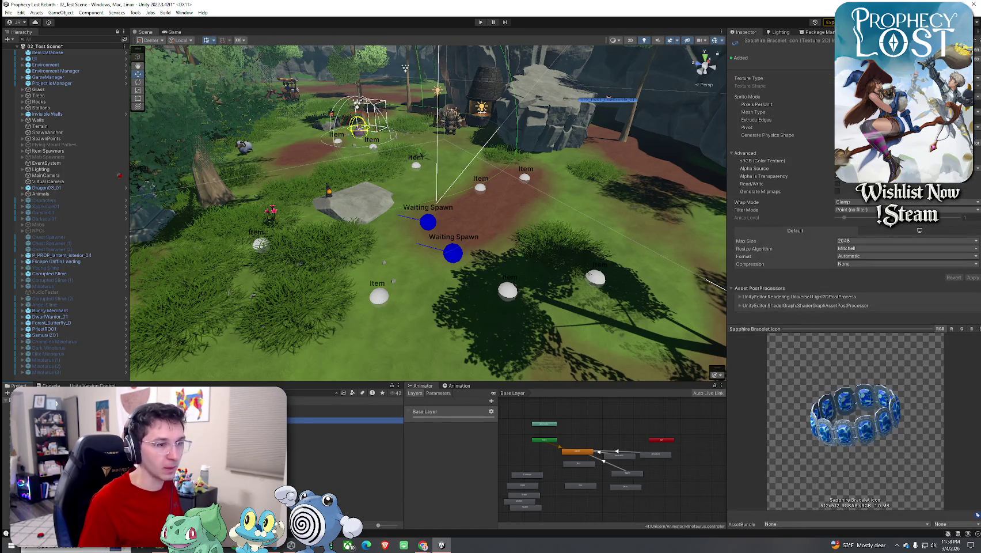
left_click(135, 12)
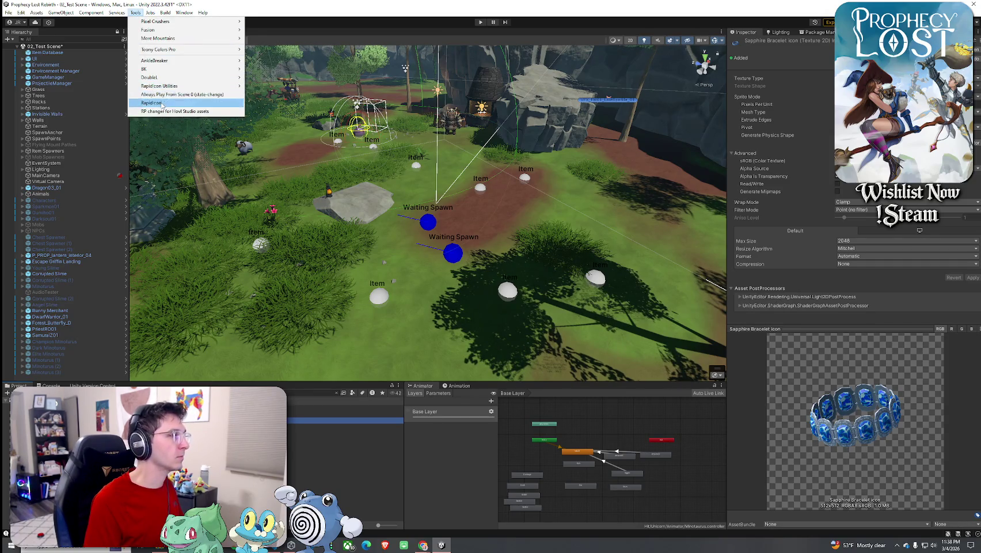
left_click(151, 103)
scroll(333, 231, "down", 5)
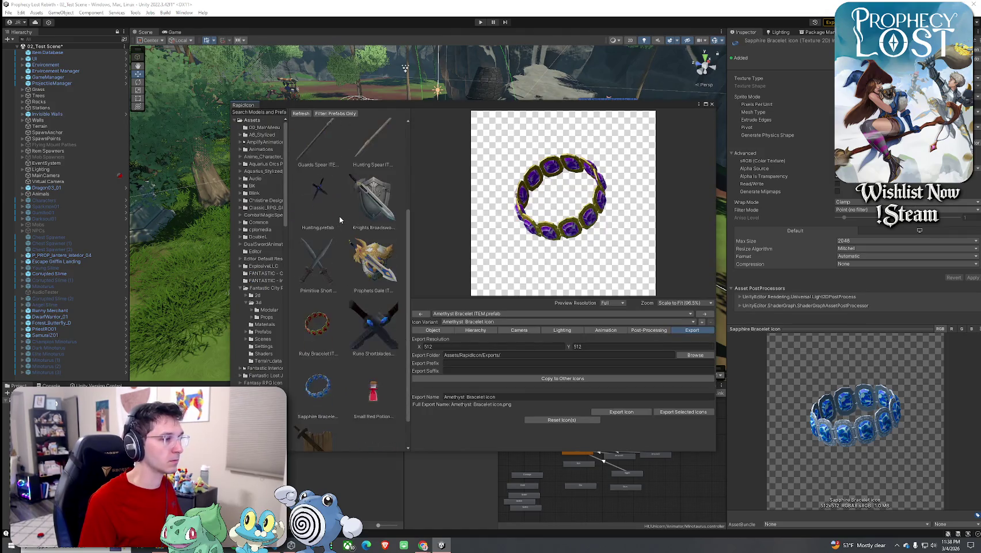
left_click(322, 346)
Step: Export the icon as 'Sapphire Bracelet icon 2', make it a sprite, and view 11_Sapphire Bracelet
left_click(492, 397)
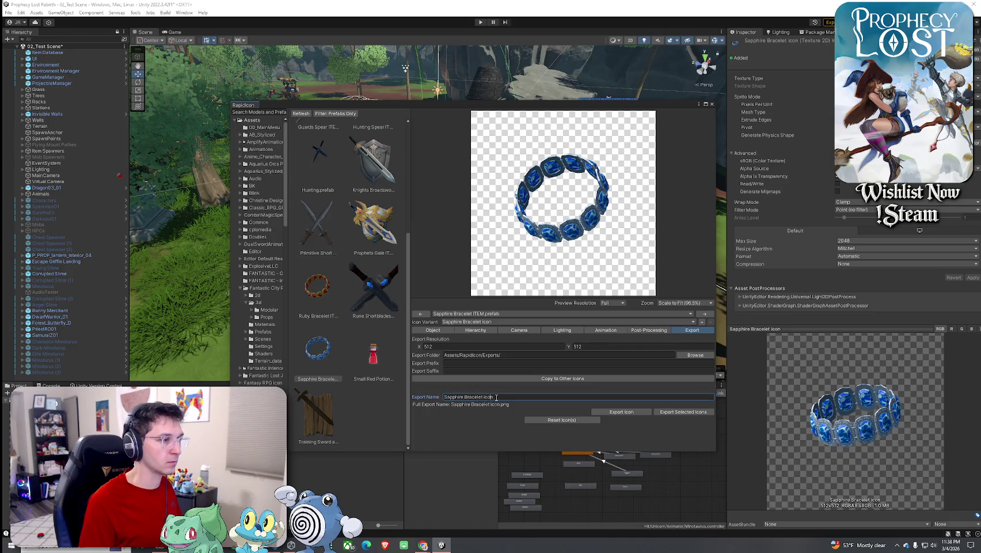
type(" 2")
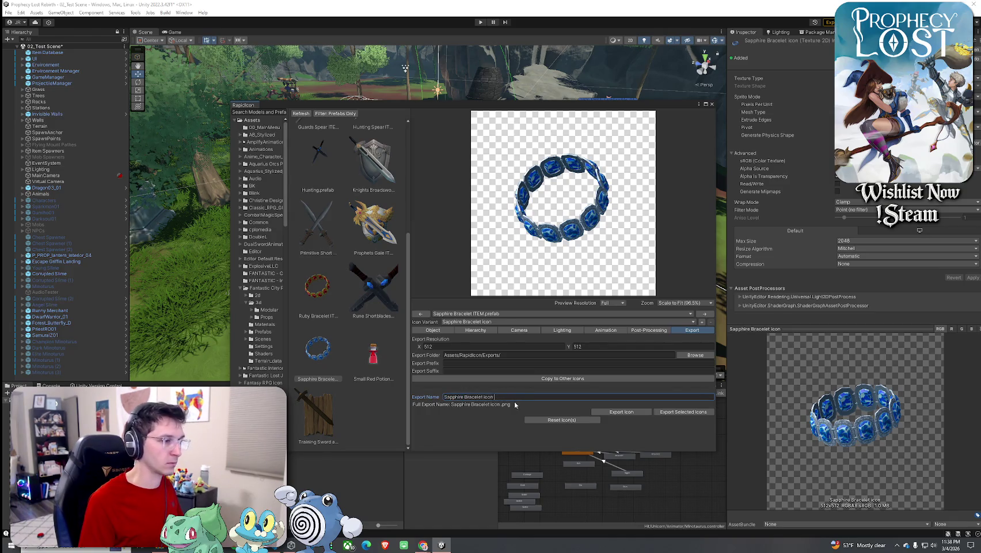
left_click(620, 412)
left_click(499, 288)
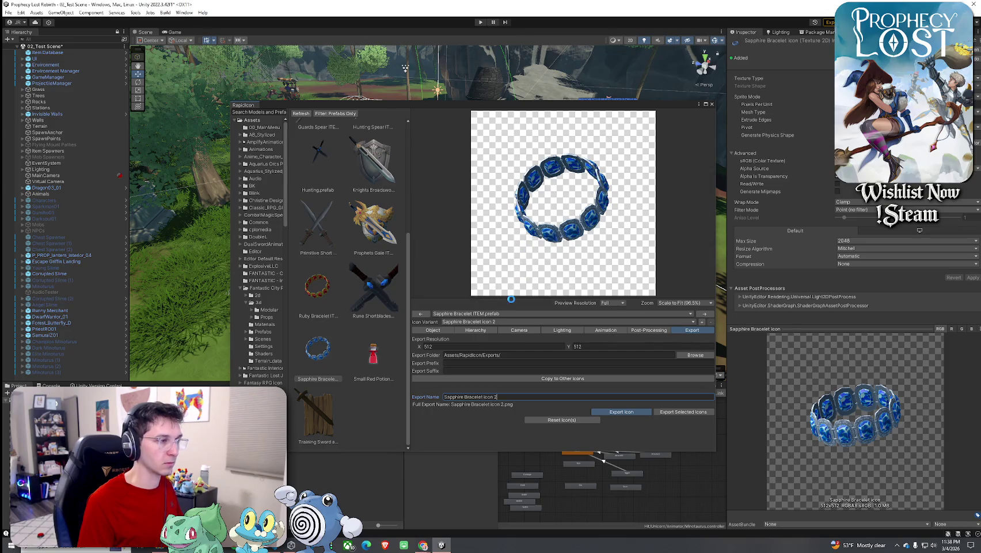
left_click(712, 104)
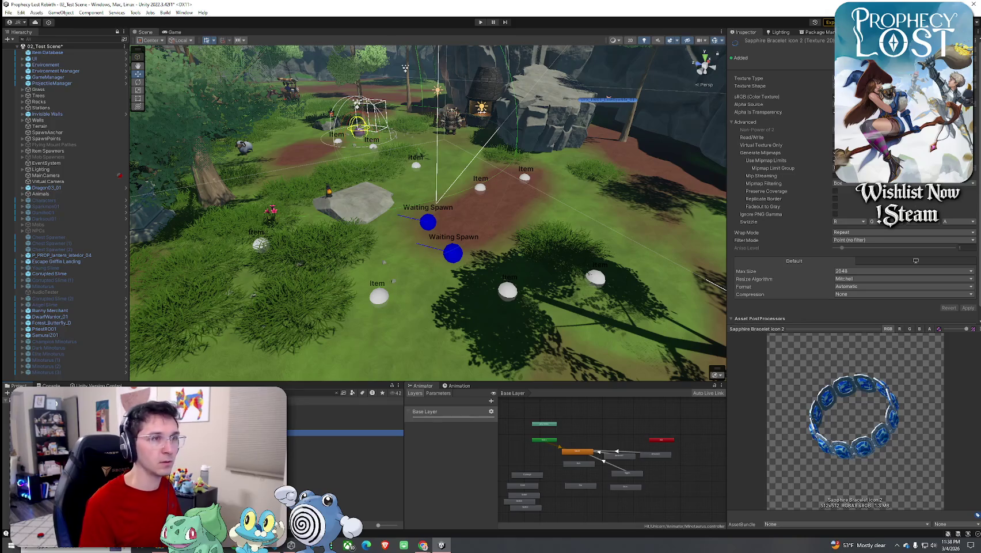
left_click(881, 112)
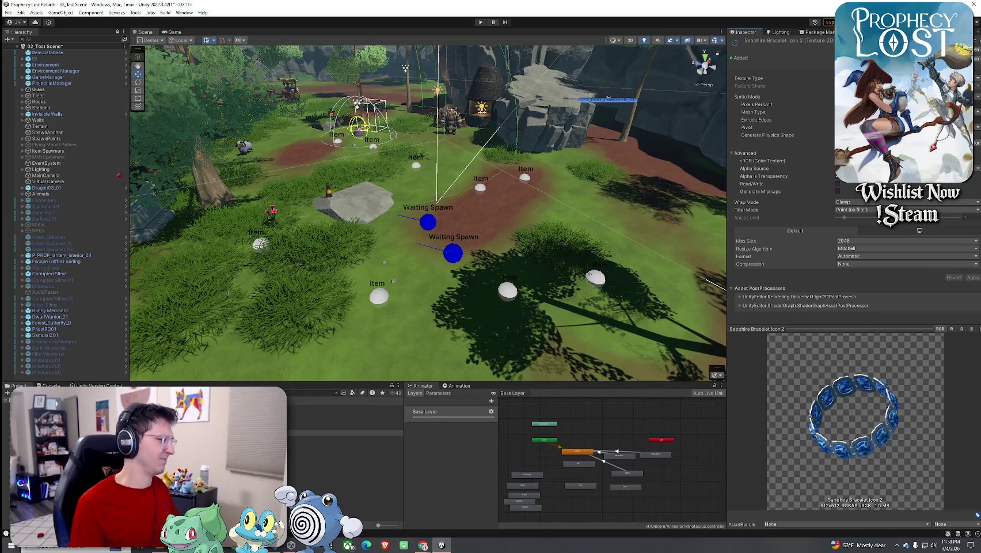
left_click(345, 408)
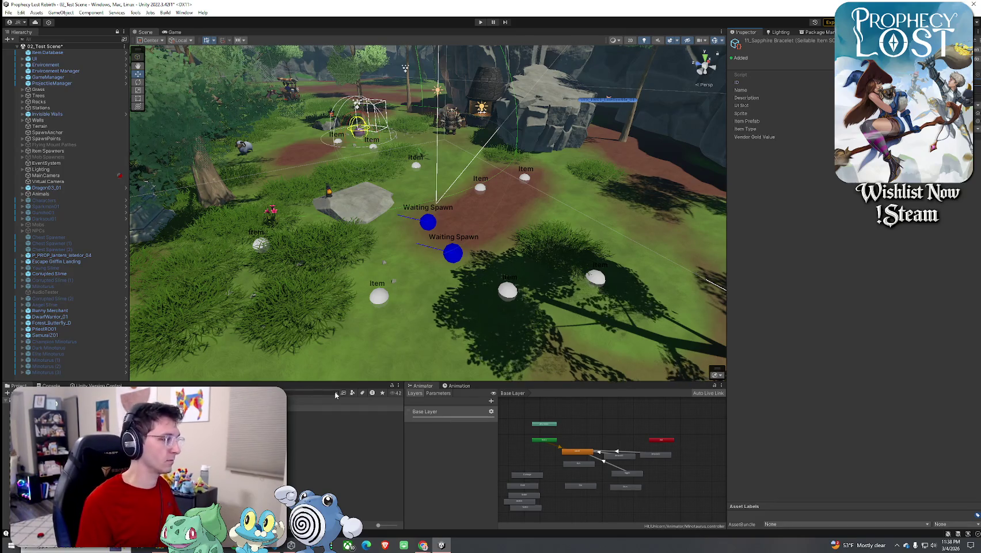
Step: Select the 13_Ruby Bracelet item asset in the Project list
left_click(346, 477)
key("Down")
key("Down")
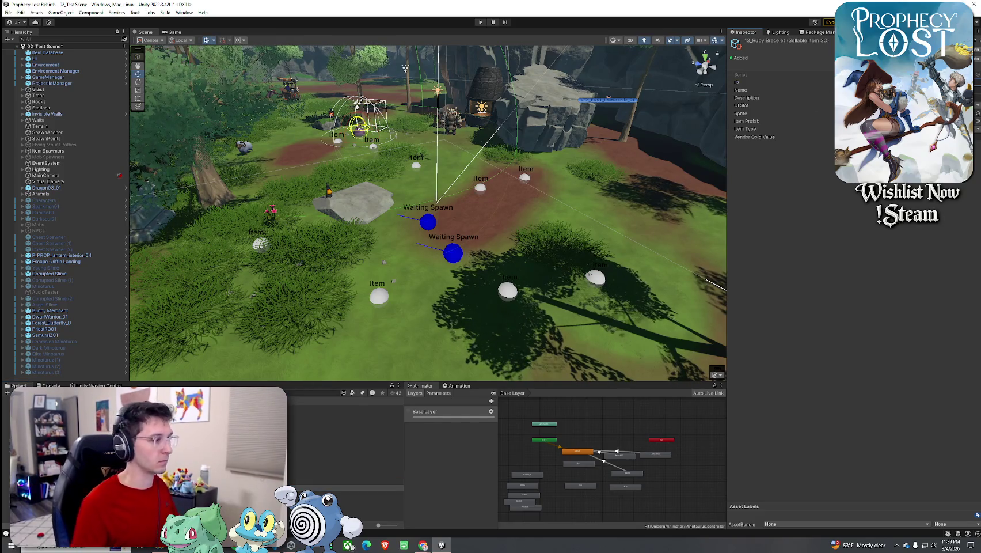
left_click(345, 481)
left_click(346, 488)
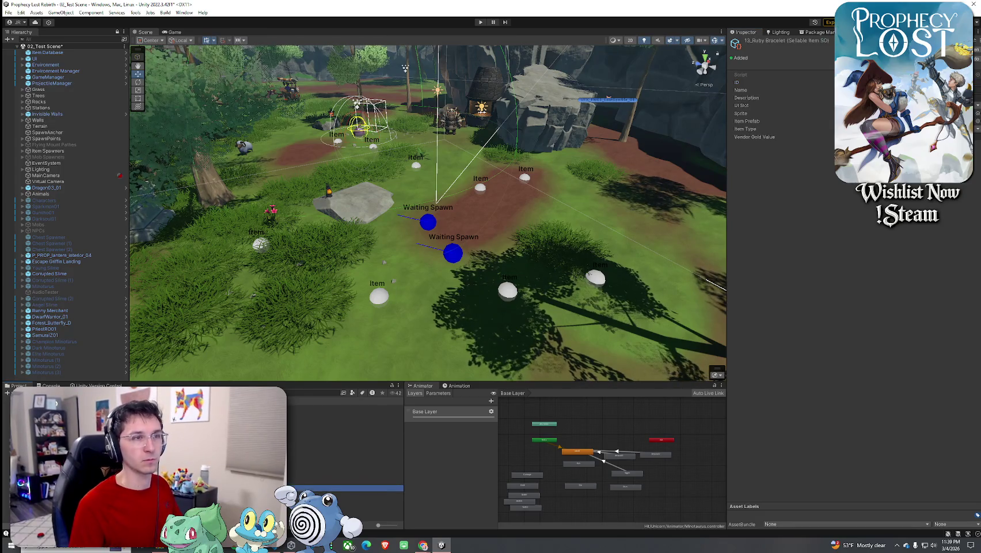
Step: Save the scene and enter Play mode
left_click(8, 12)
left_click(23, 50)
left_click(481, 22)
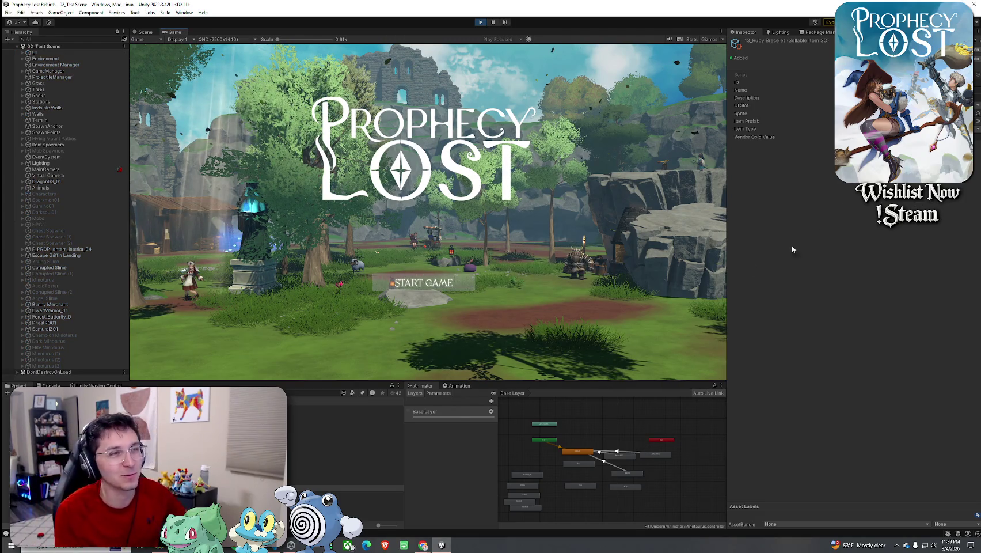
Step: Start a match from the title screen, walk forward, then switch to the Imgur post in the browser
left_click(440, 290)
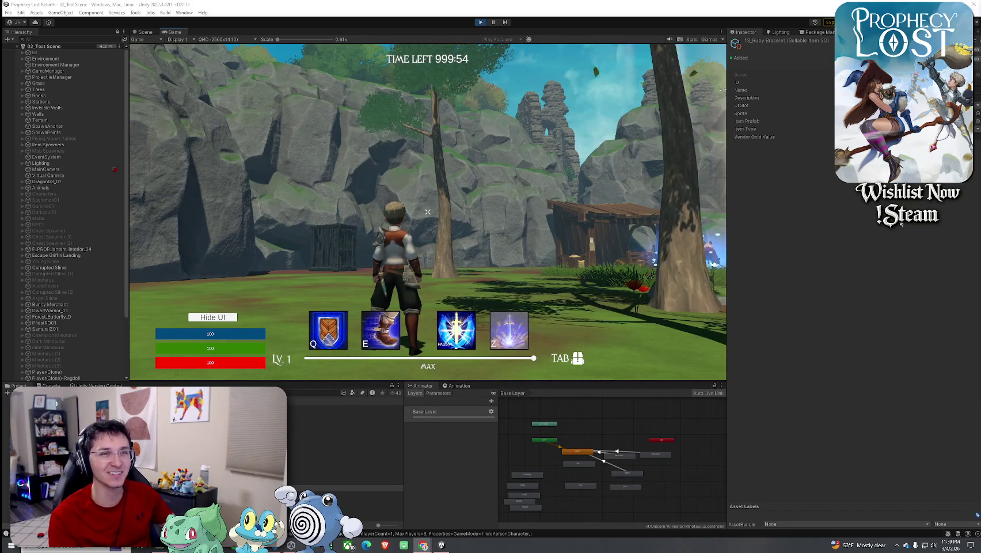
key("w")
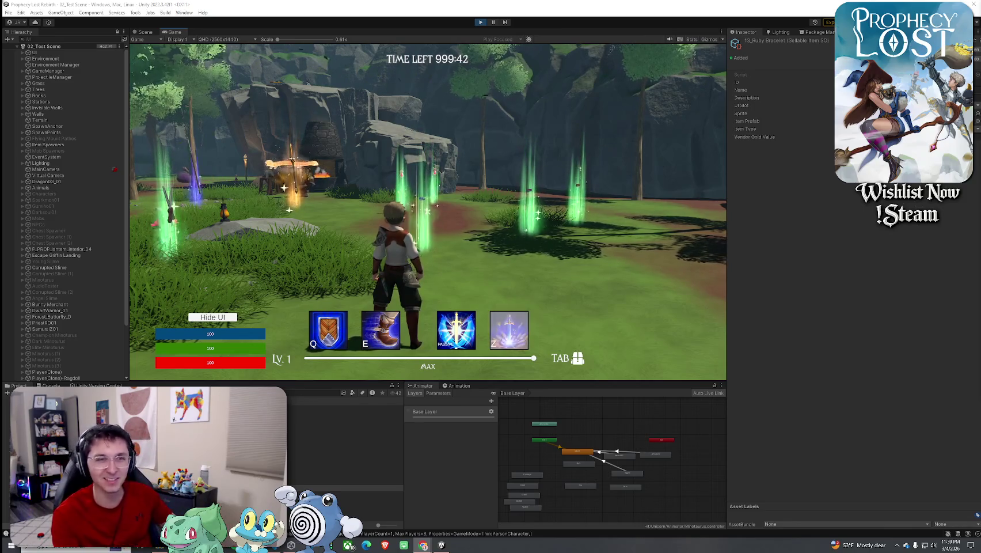
key("super")
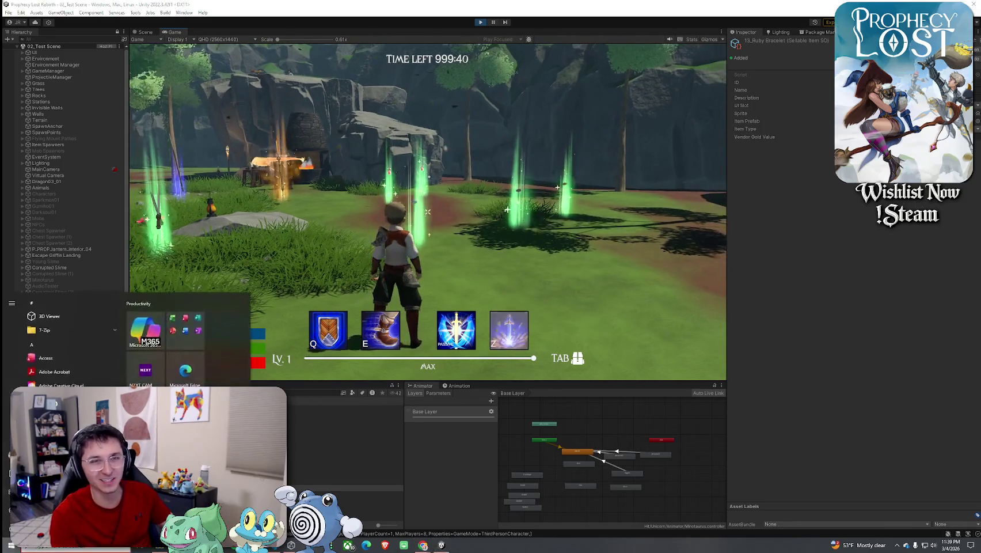
mouse_move(980, 131)
left_mouse_down()
mouse_move(760, 132)
mouse_move(471, 68)
left_mouse_up()
left_click(661, 197)
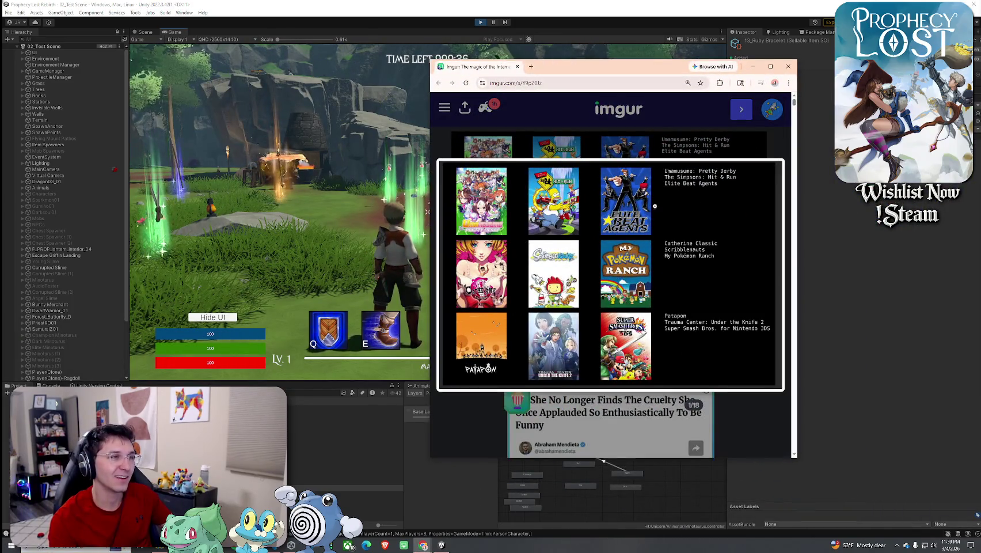
left_click_drag(797, 263, 952, 263)
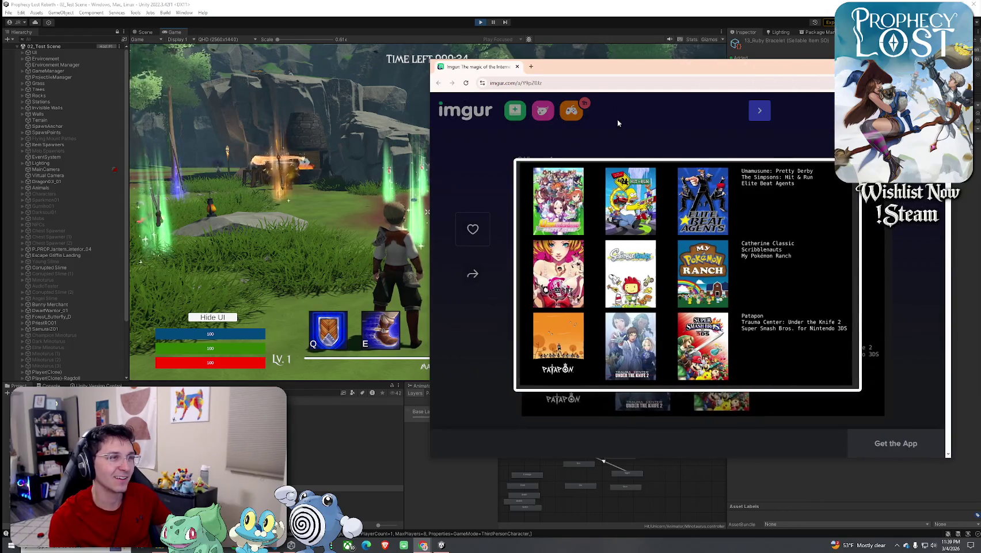
left_click_drag(609, 68, 515, 36)
scroll(627, 223, "up", 2, "ctrl")
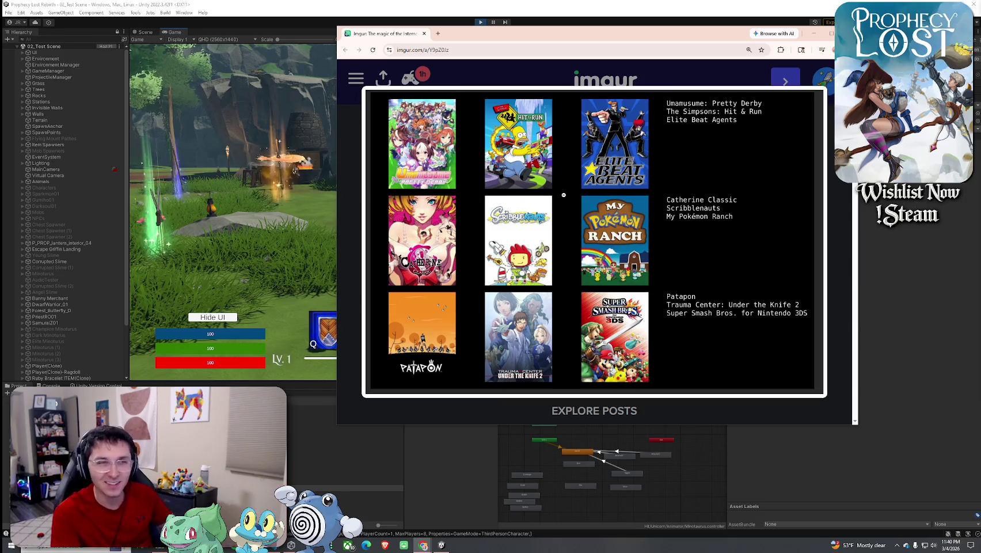
left_click(813, 34)
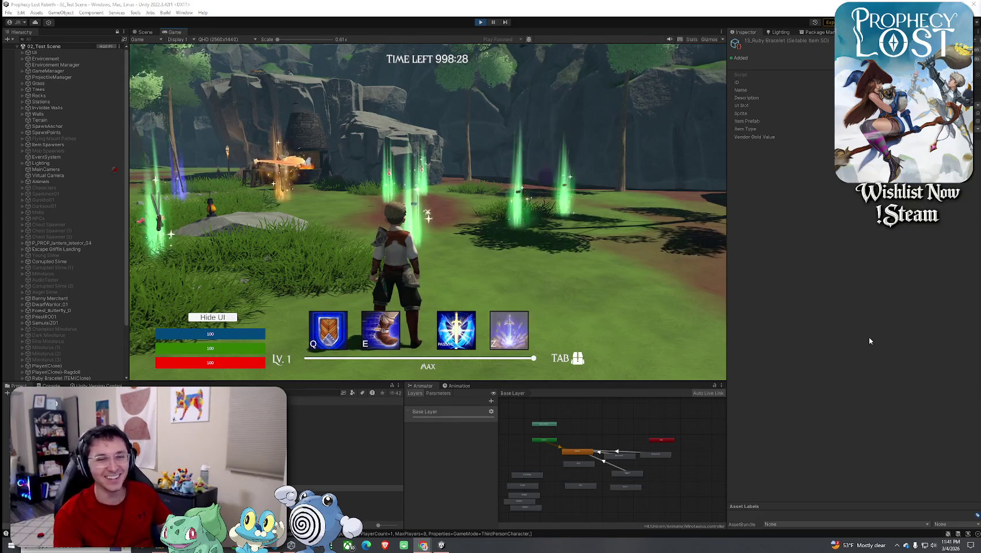
Step: Run through the green loot beams picking up bracelets, then check them in the Tab inventory
left_click(213, 322)
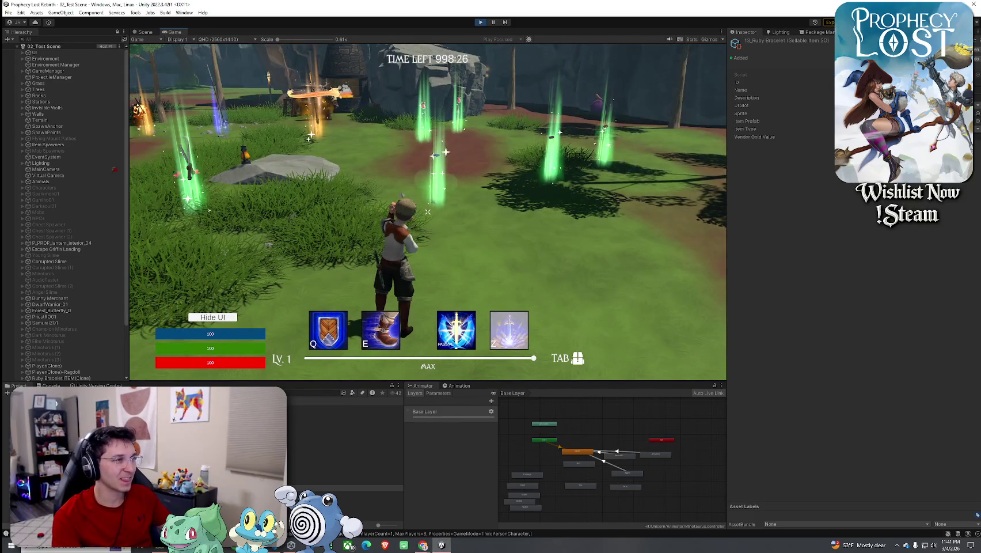
key("w")
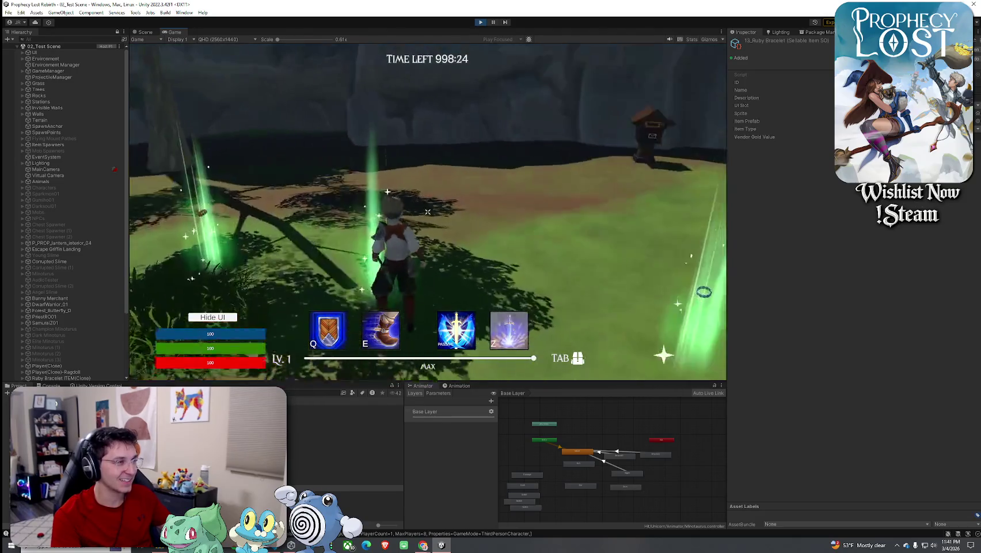
key("w")
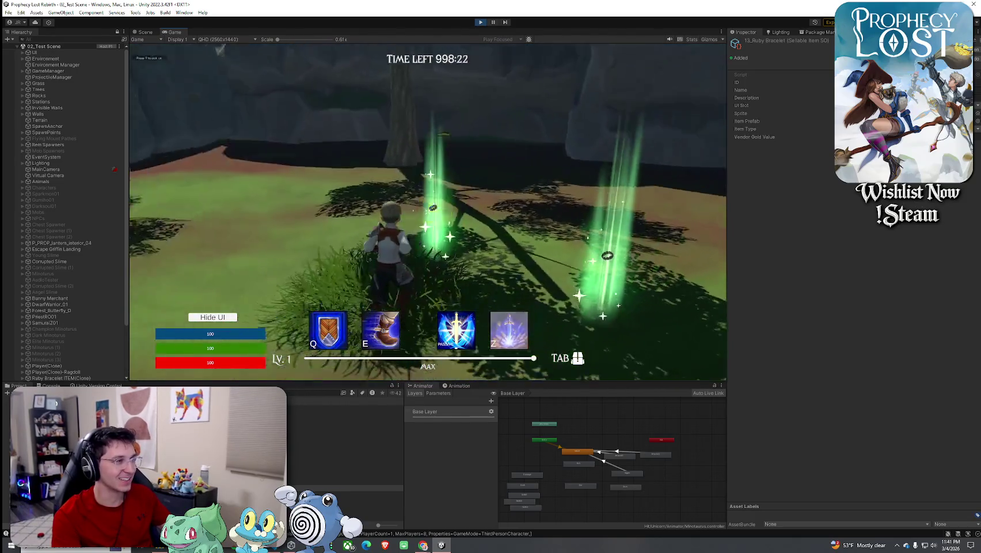
key("w")
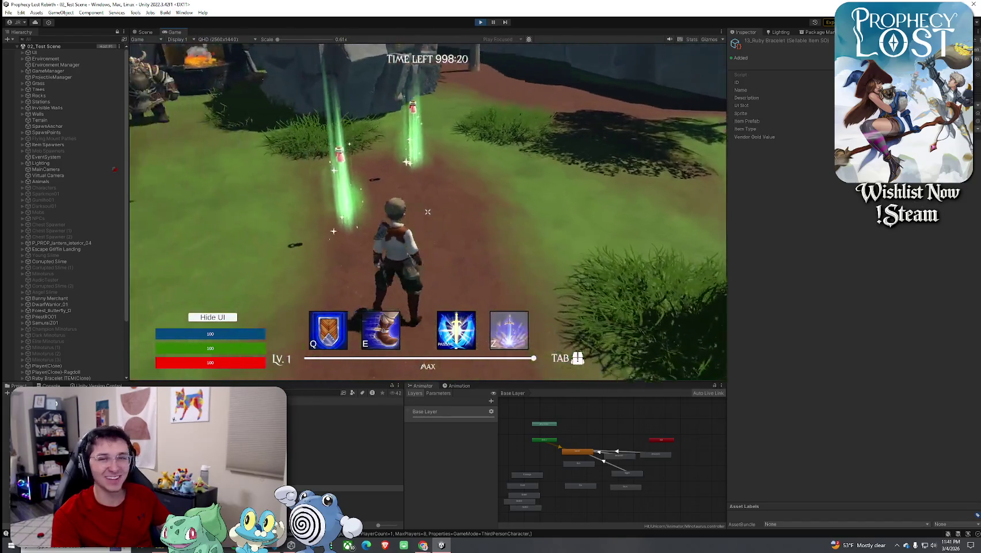
key("w")
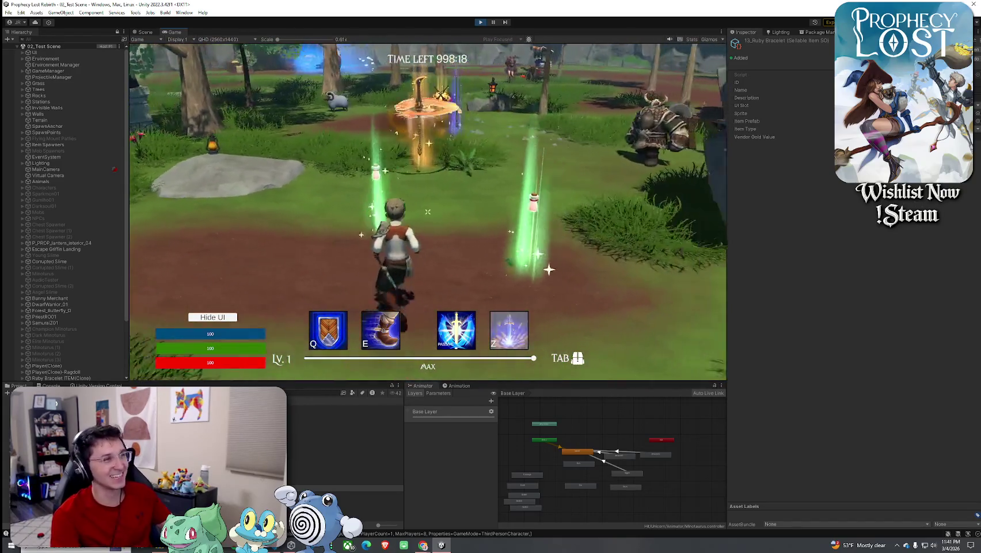
key("w")
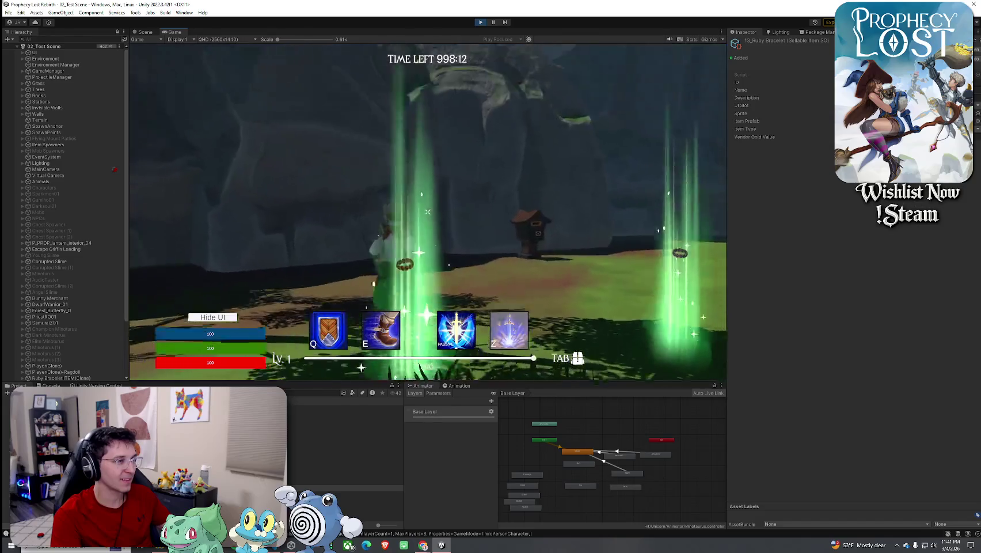
key("w")
key("w")
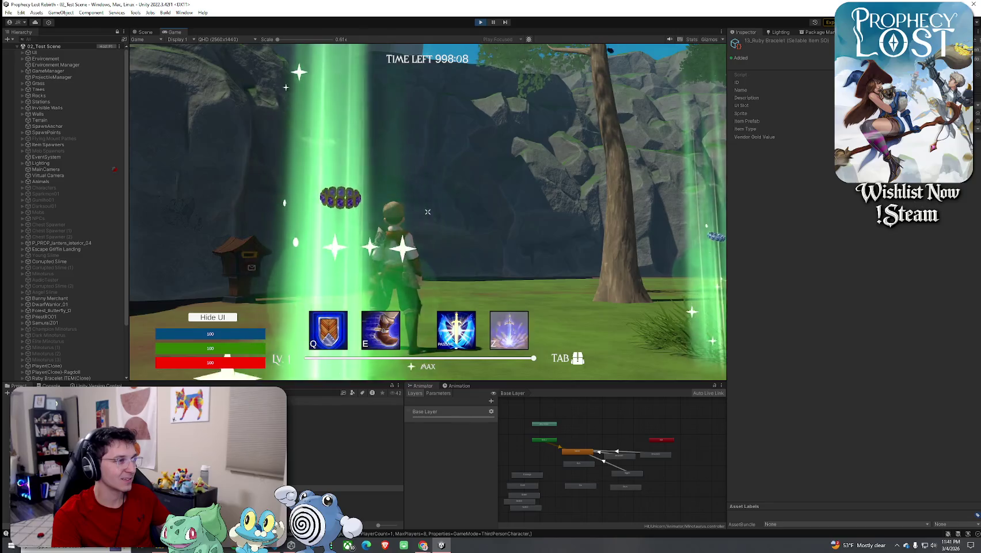
key("w")
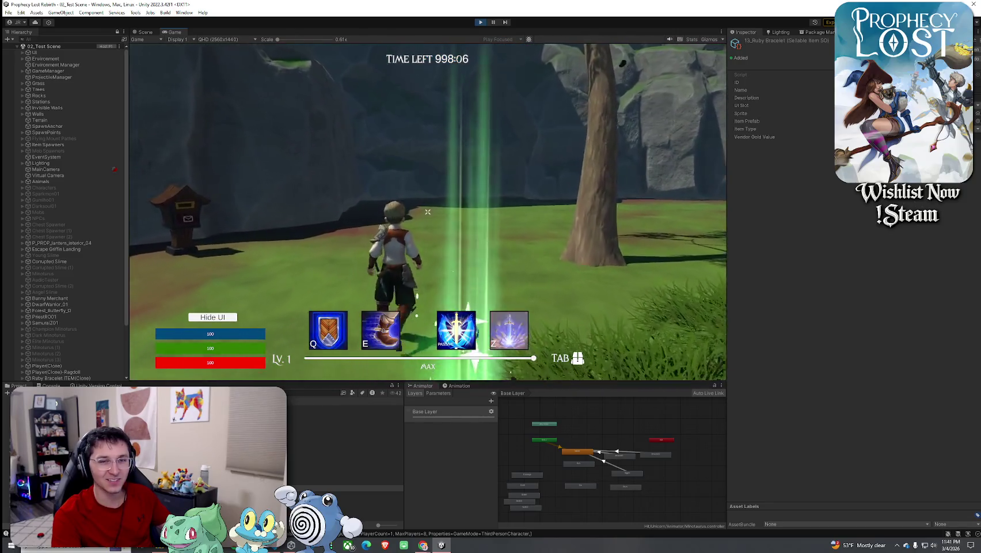
key("w")
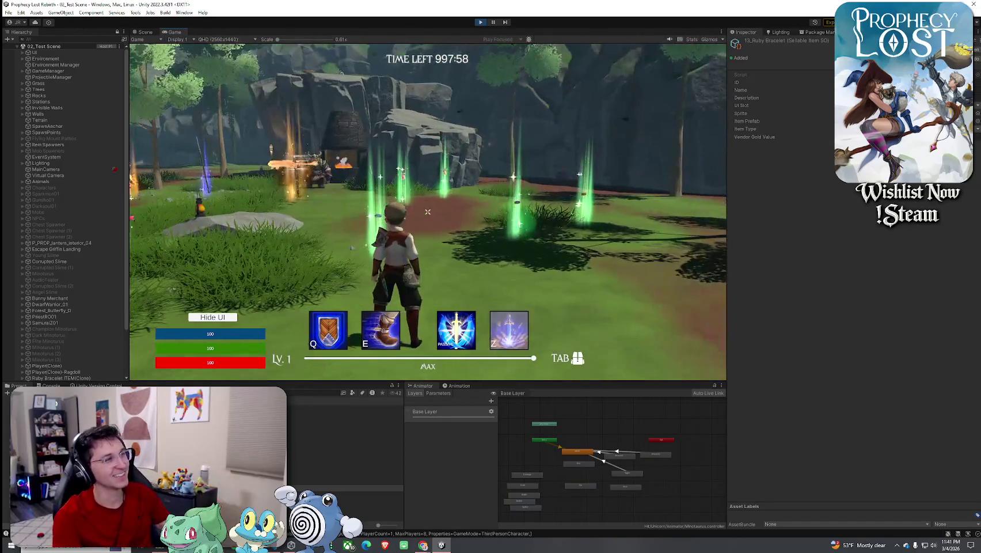
key("w")
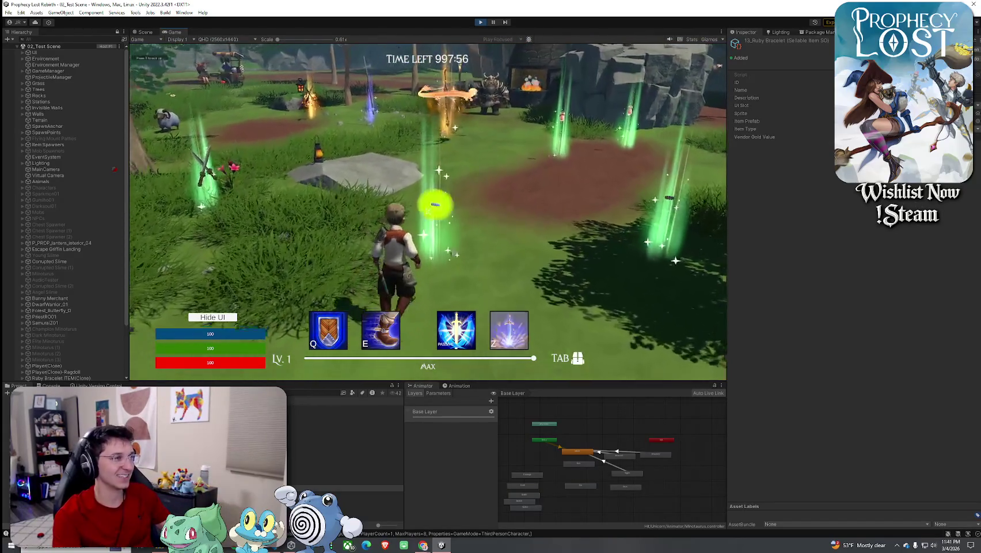
key("Tab")
key("Tab")
key("Tab")
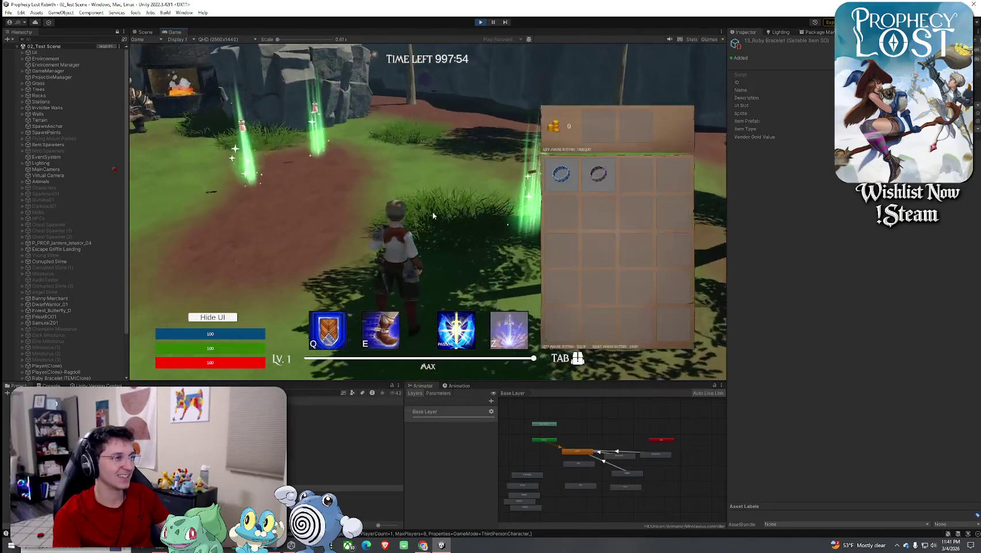
key("Tab")
key("Tab")
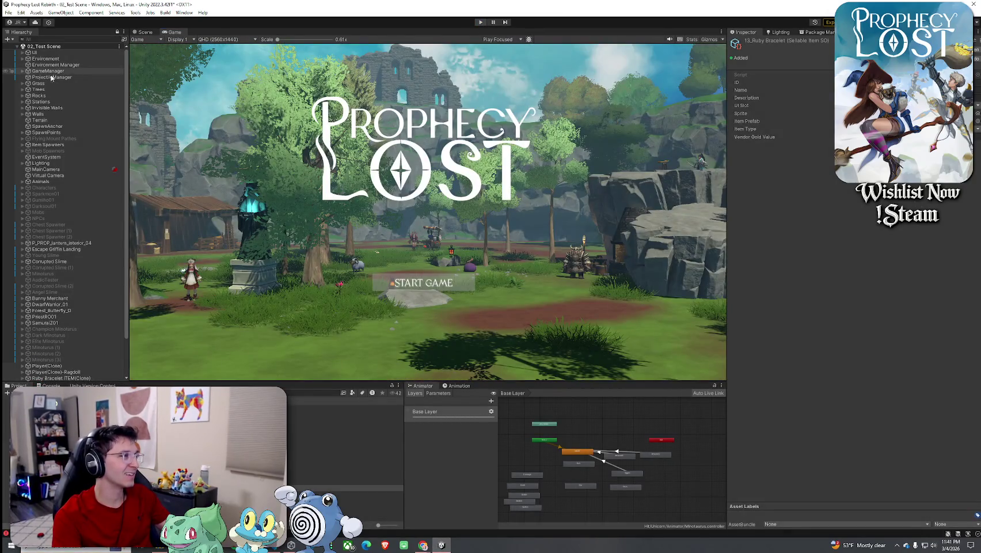
Step: Add 13_Ruby Bracelet as Element 13 in the Item Database's Item SO List
left_click(49, 53)
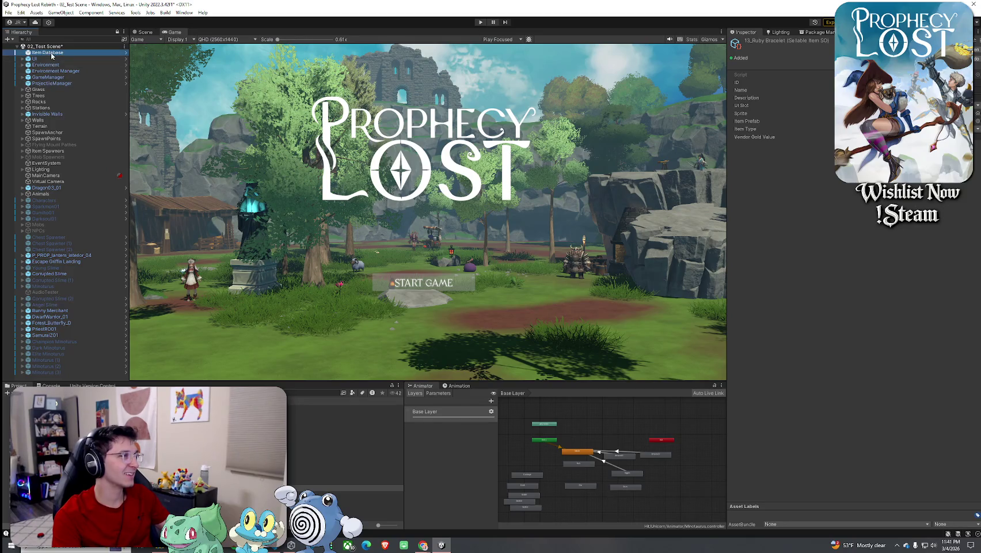
left_click(960, 257)
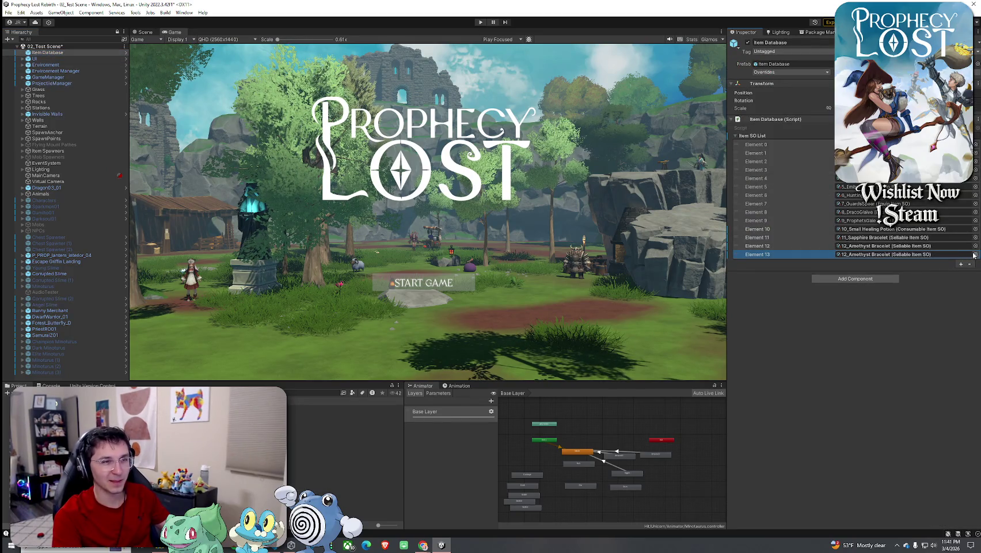
left_click(974, 255)
double_click(839, 351)
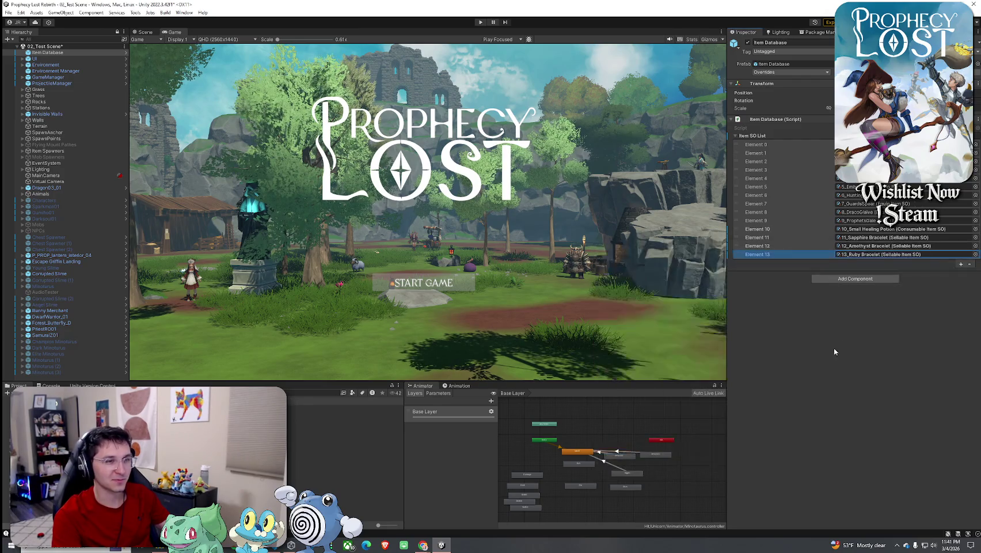
Step: Save 02_Test Scene and enter Play mode
left_click(8, 12)
left_click(23, 49)
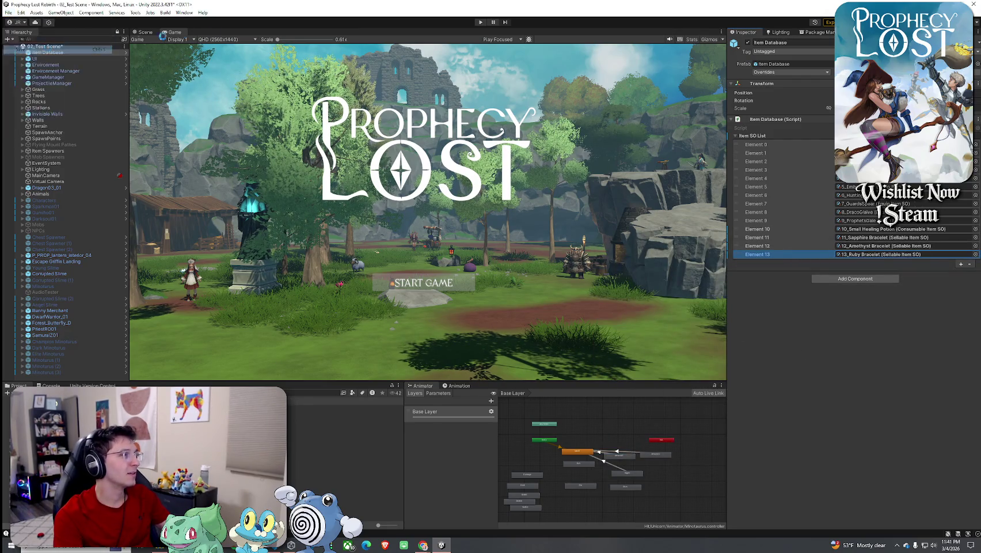
left_click(490, 67)
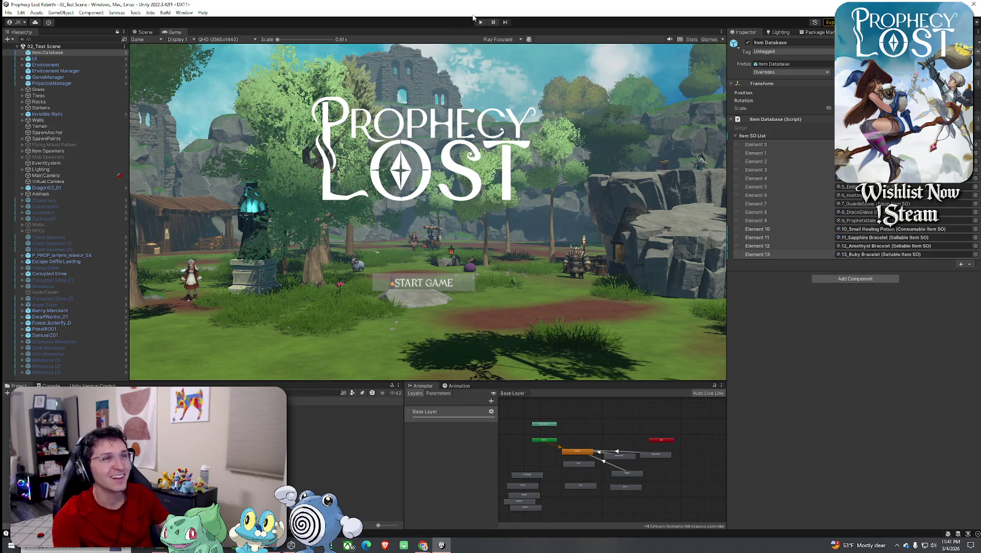
left_click(8, 13)
left_click(23, 50)
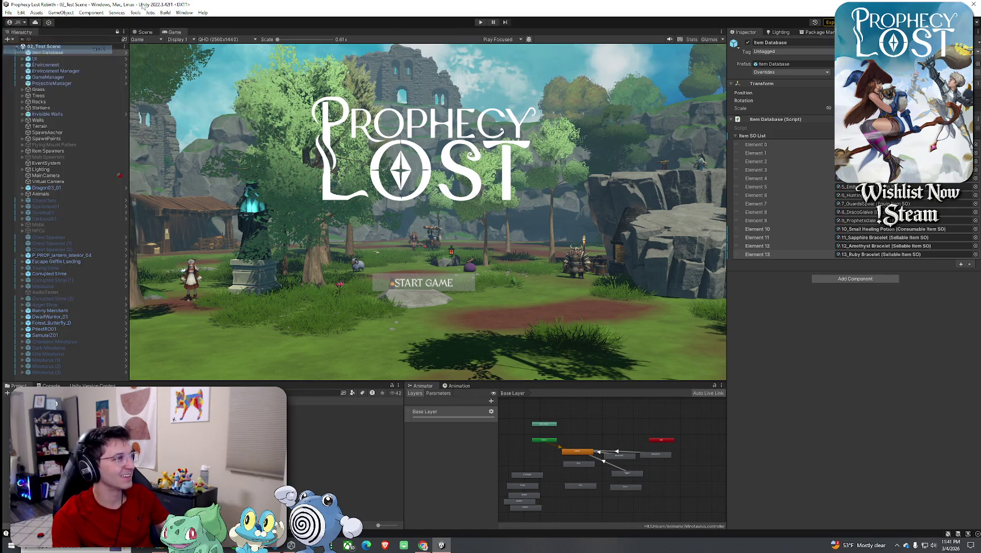
left_click(480, 22)
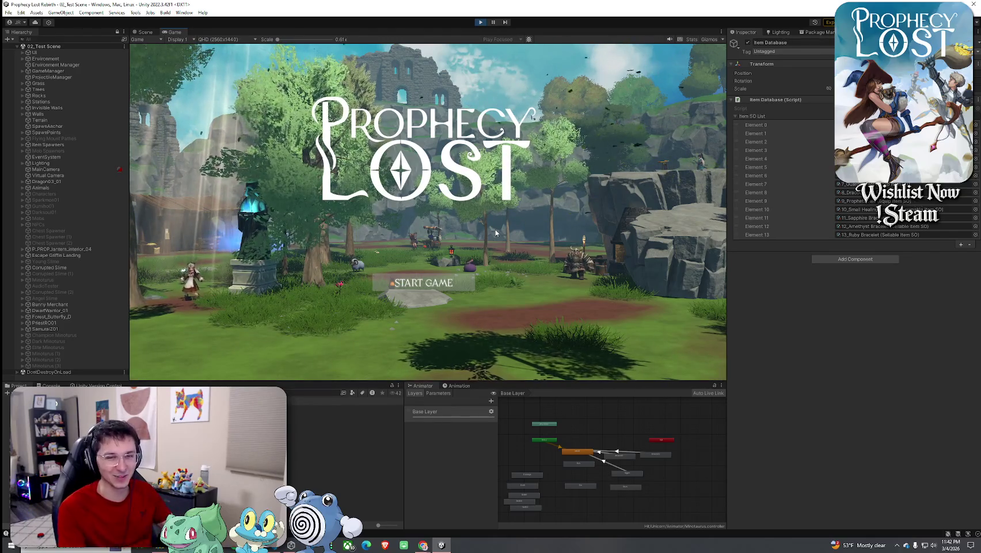
Step: Start the game, run to the glowing pickup, and check the collected rings in the inventory
left_click(451, 288)
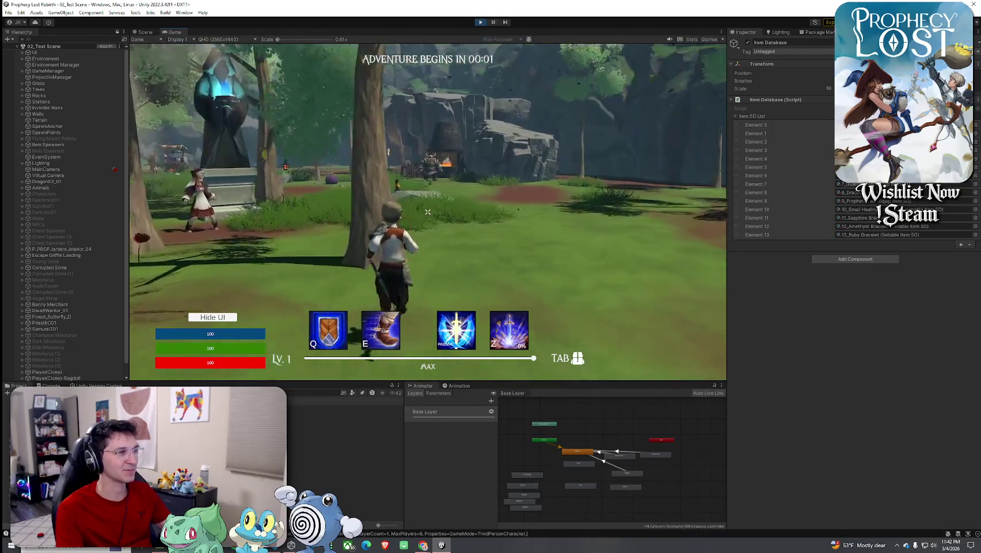
key("w")
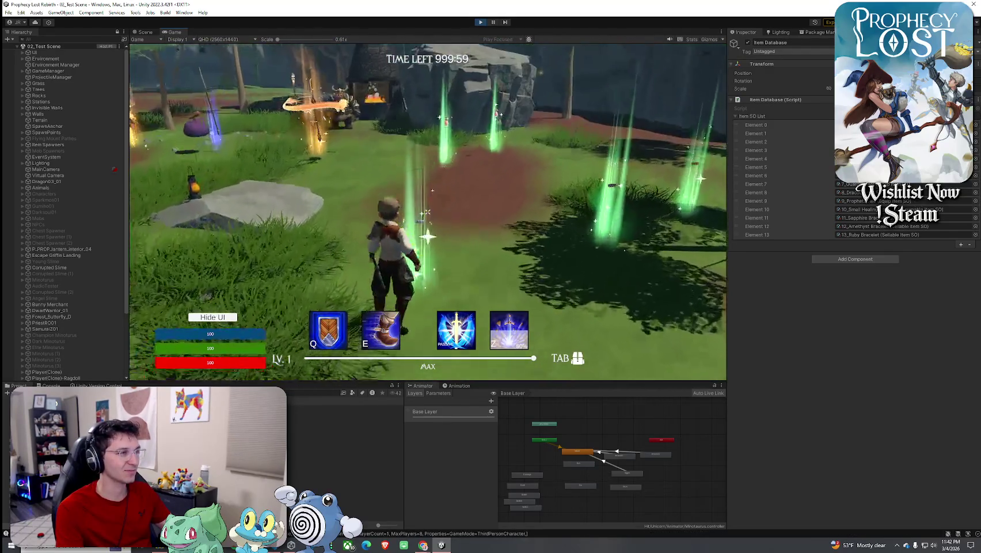
key("w")
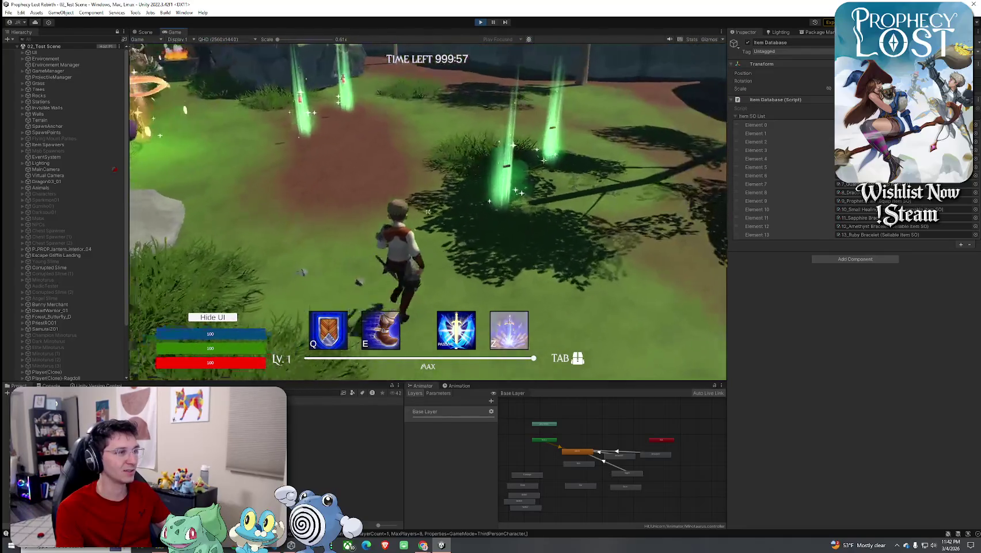
key("Tab")
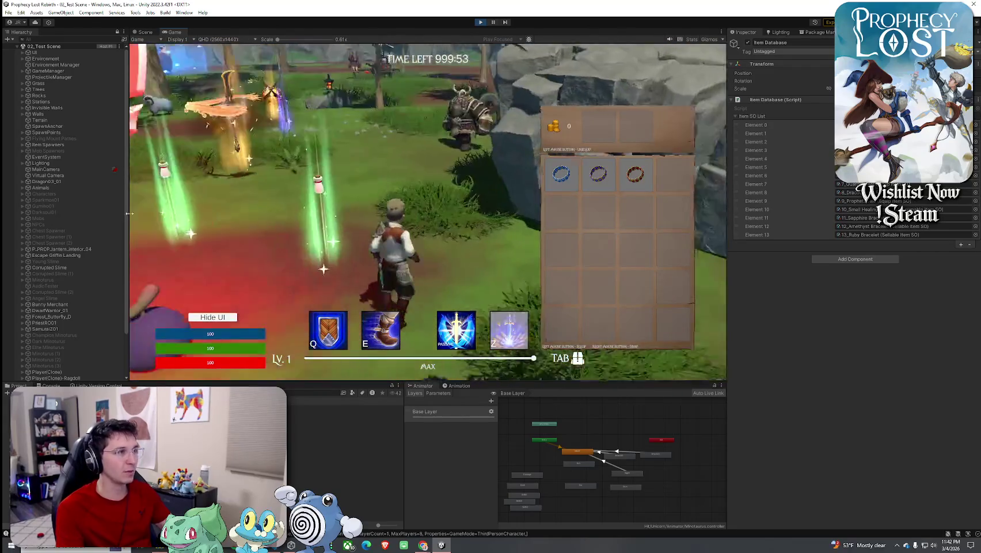
key("Tab")
Step: Exit Play mode and select the Amethyst Bracelet ITEM prefab in the Project window
key("w")
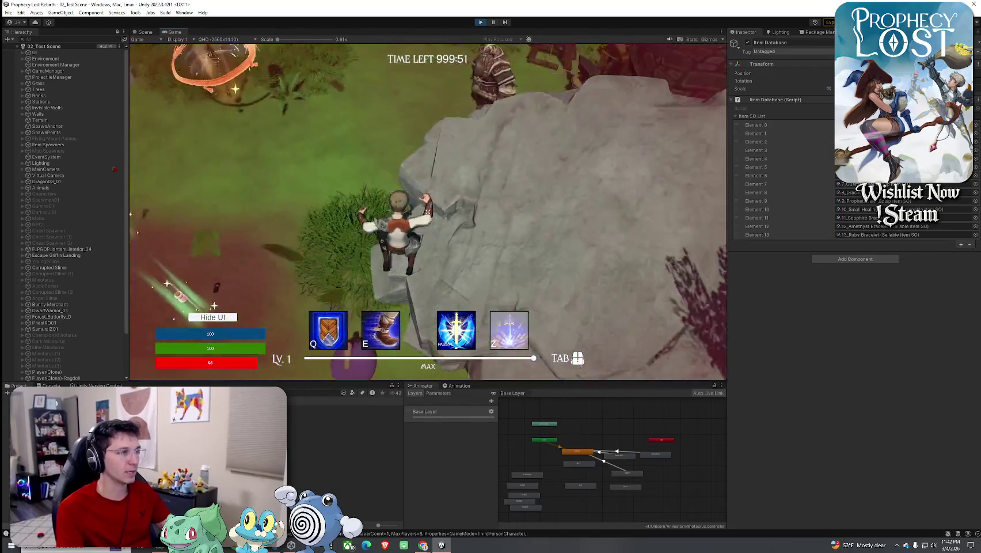
key("Escape")
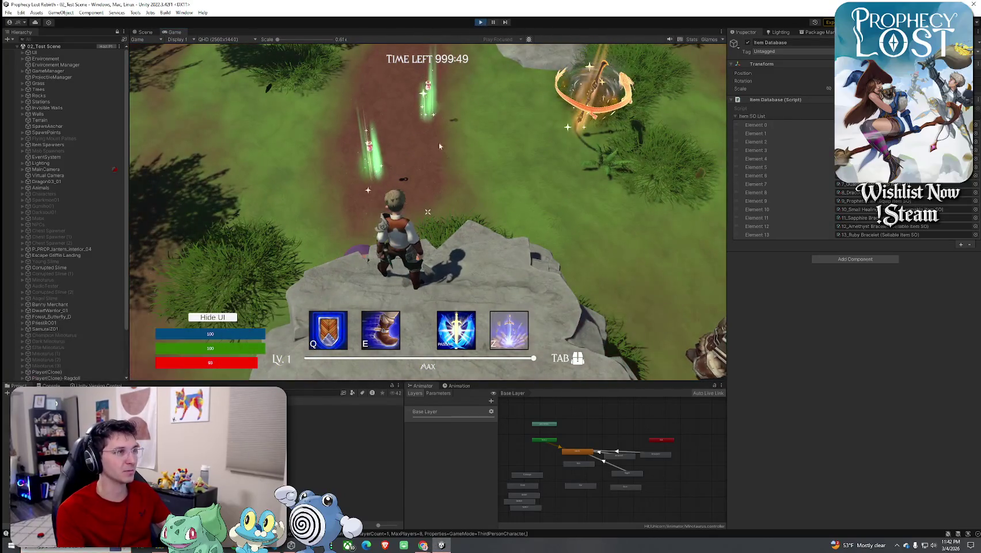
key("ctrl+p")
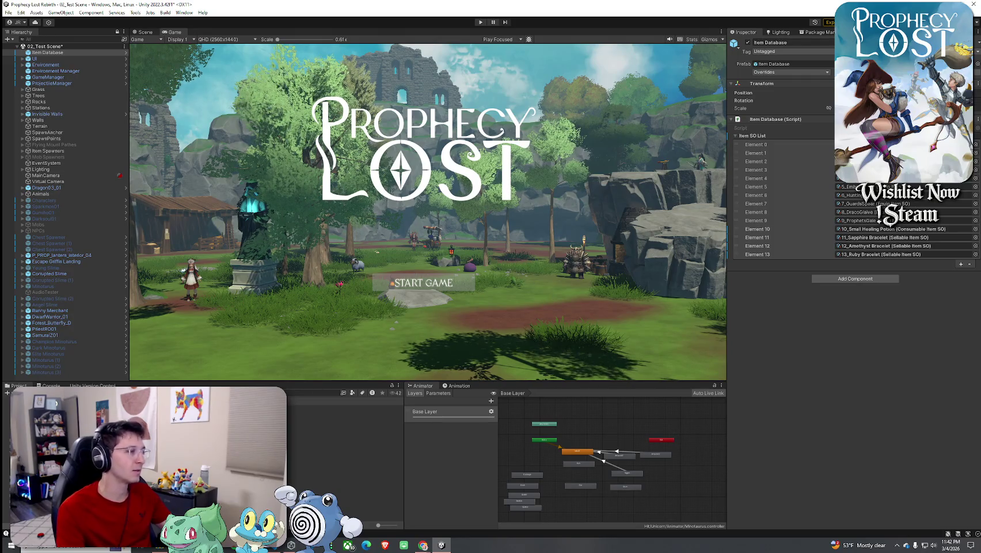
left_click(346, 475)
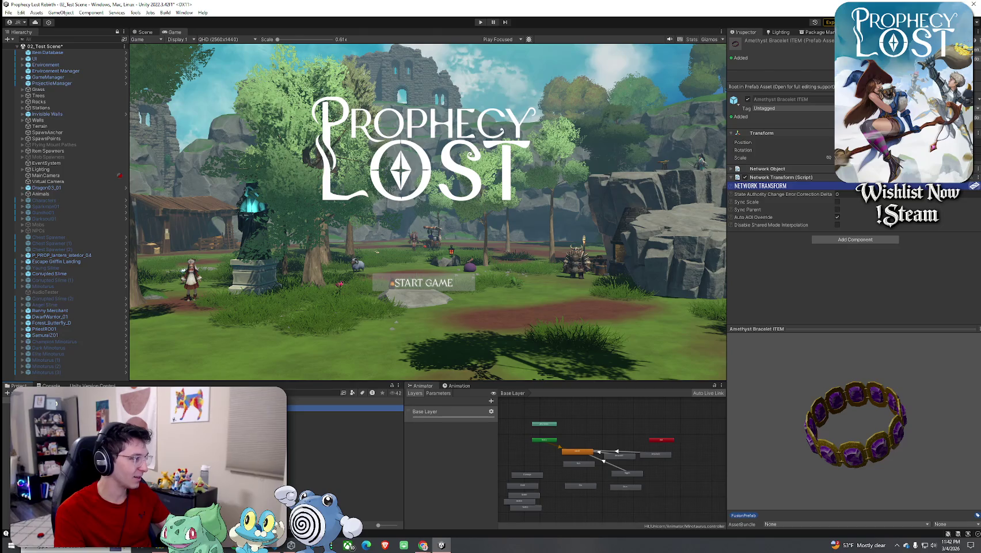
Step: Open the Sapphire Bracelet ITEM prefab and add the HCFX_Blessed_02_Small effect to it
double_click(345, 482)
left_click(86, 62)
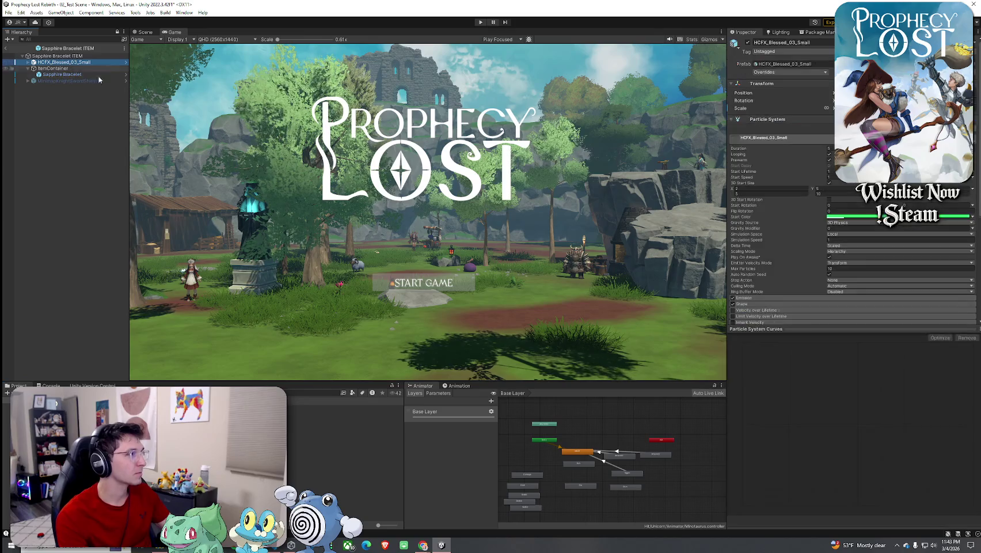
left_click(144, 32)
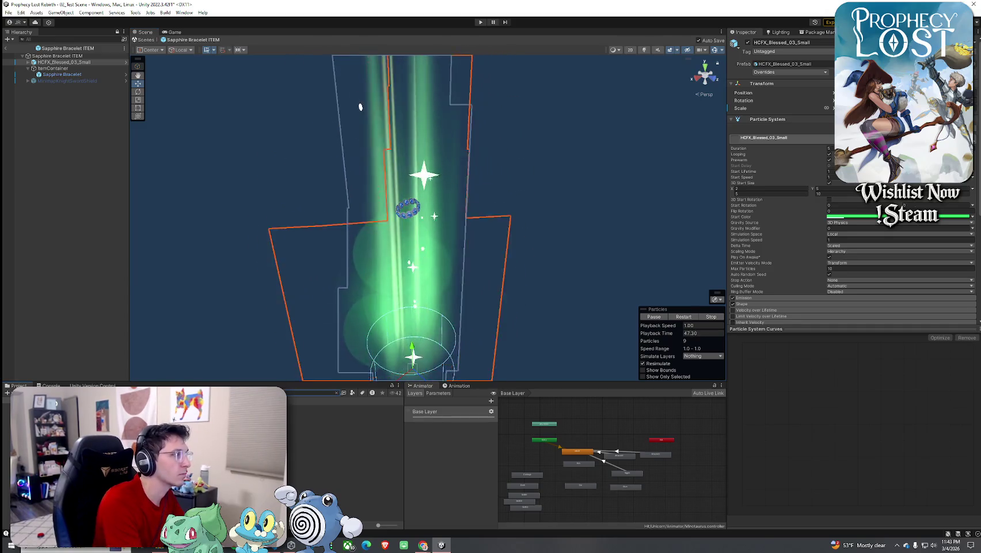
left_click(345, 407)
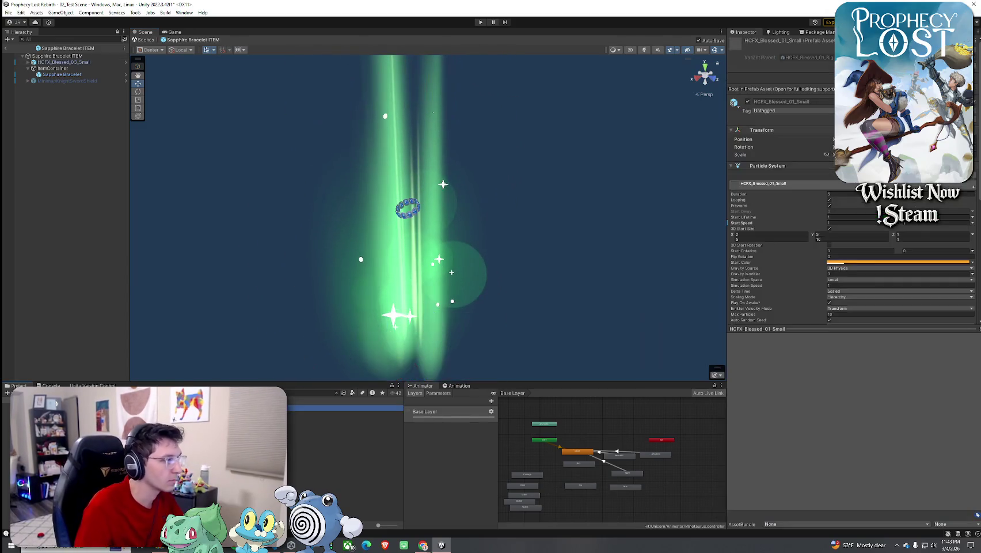
left_click_drag(83, 65, 82, 64)
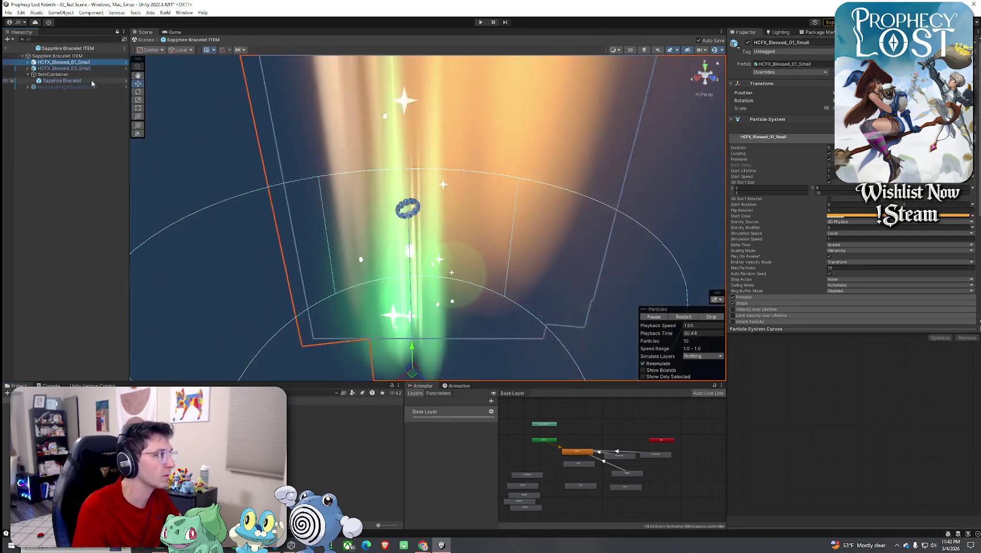
key("ctrl+z")
left_click_drag(316, 408, 136, 323)
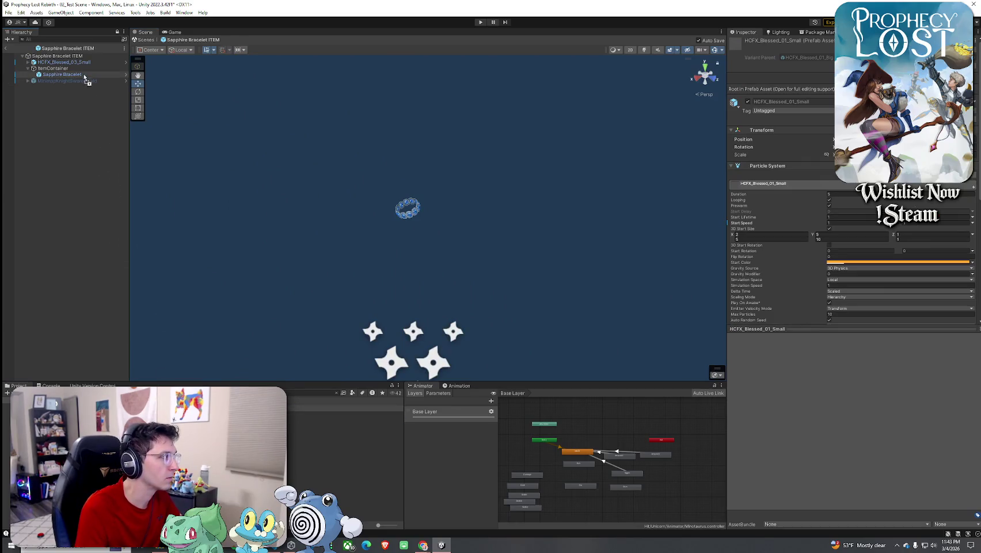
left_click_drag(79, 76, 81, 63)
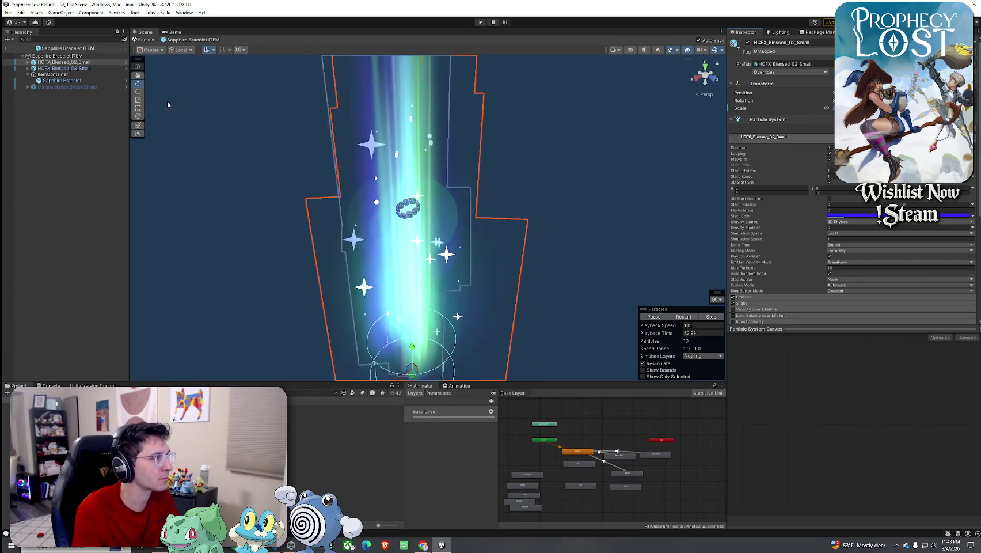
Step: Delete the green HCFX_Blessed_03_Small effect, leave Prefab Mode, and save the scene
left_click(75, 68)
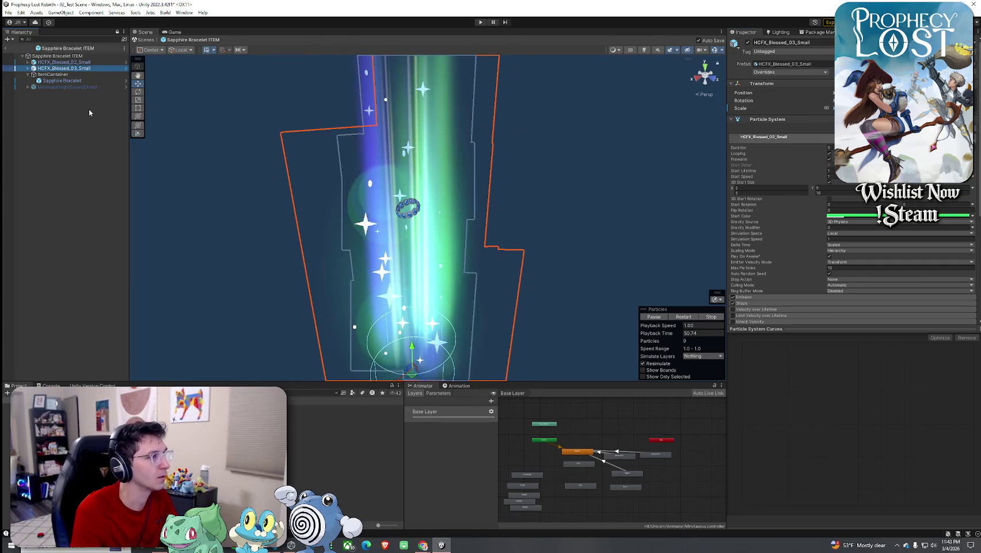
key("Delete")
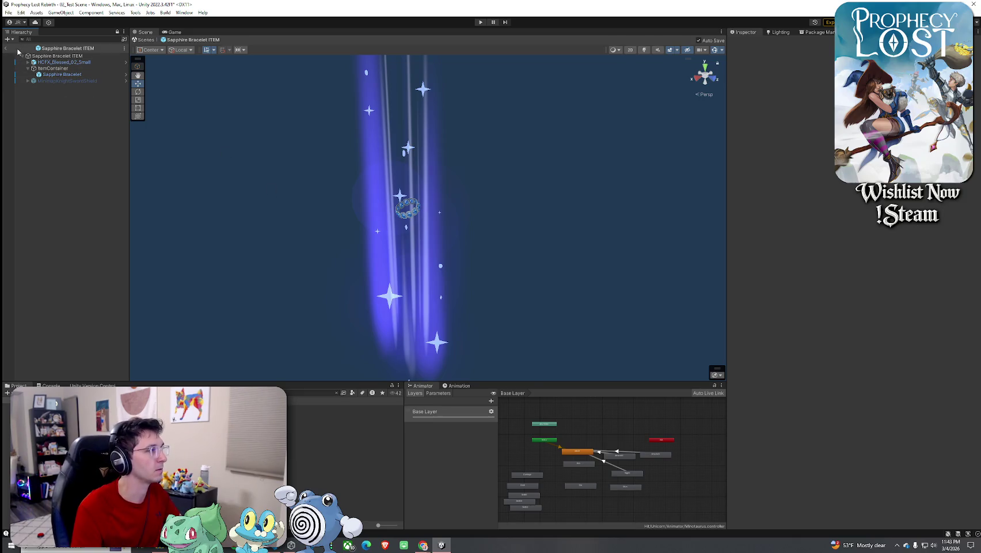
left_click(8, 13)
left_click(23, 51)
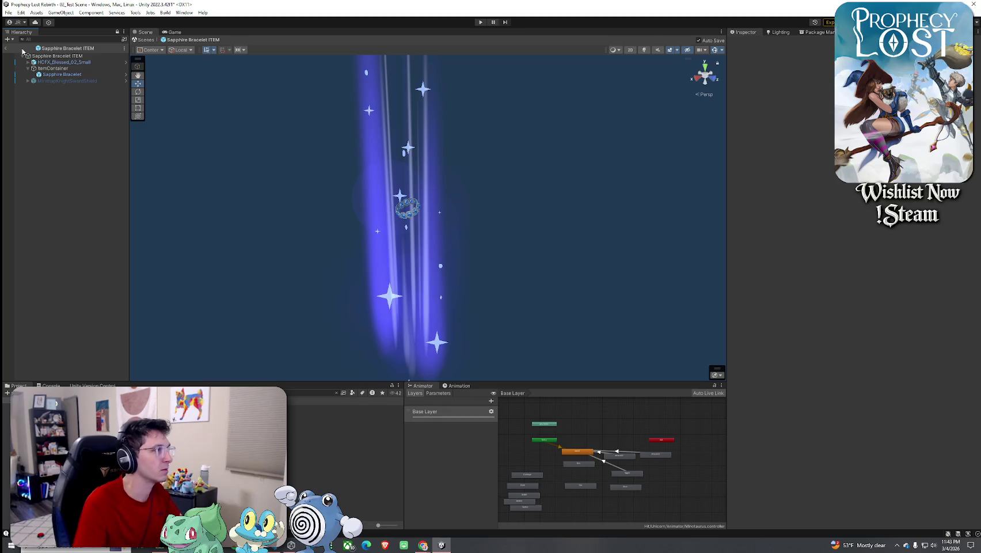
left_click(8, 49)
left_click(9, 12)
left_click(20, 49)
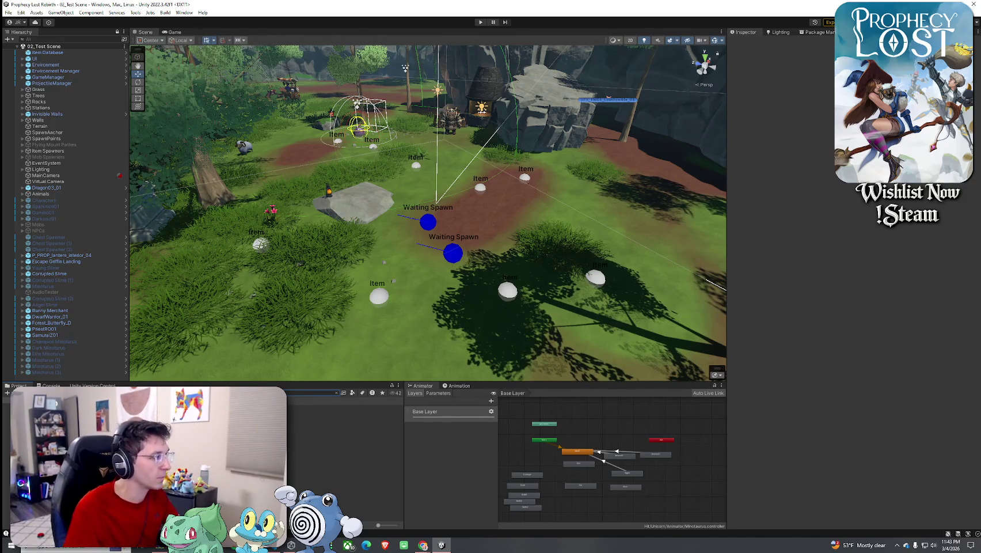
Step: Open the Ruby Bracelet ITEM prefab and try, then remove, an HCFX_Blessed_04_Small effect
double_click(323, 433)
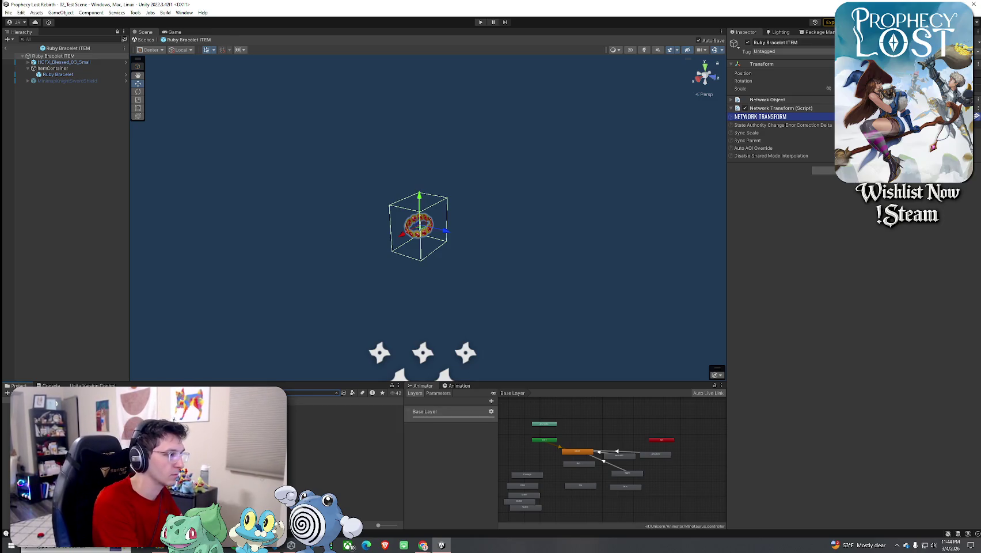
left_click_drag(53, 56, 121, 141)
left_click_drag(84, 61, 79, 59)
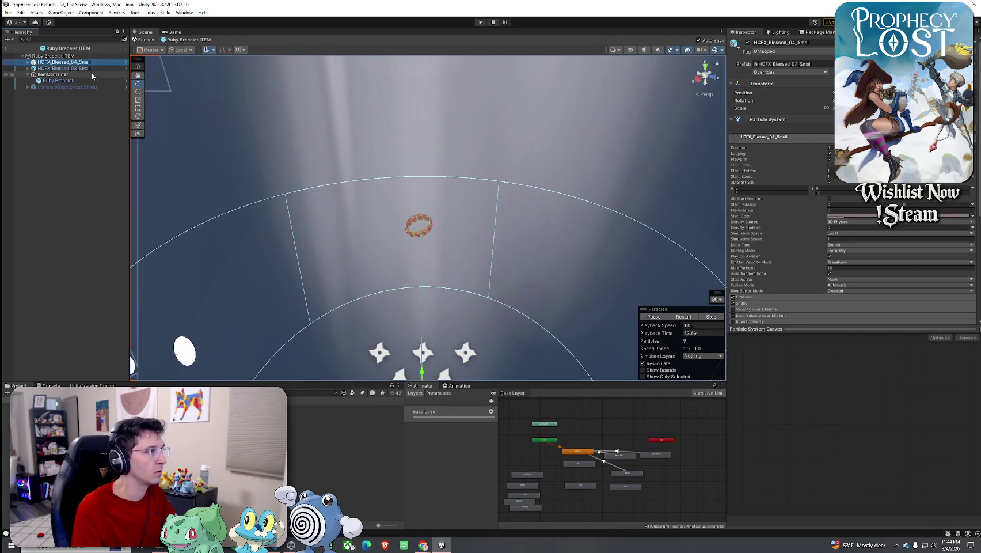
key("Delete")
Step: Add HCFX_Blessed_01_Small in place of the green 03 effect and return to 02_Test Scene
left_click(82, 62)
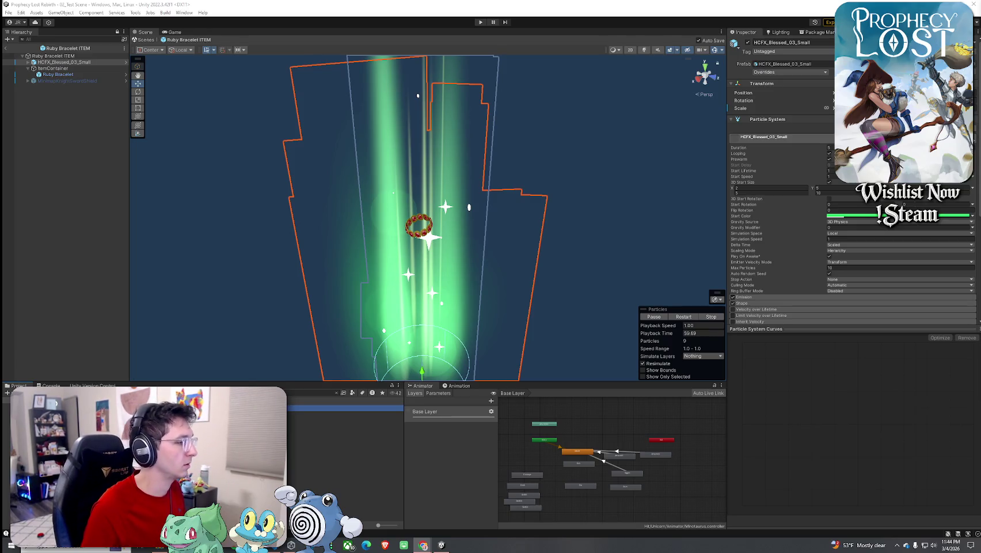
mouse_move(60, 61)
left_mouse_down()
mouse_move(80, 94)
mouse_move(79, 60)
left_mouse_up()
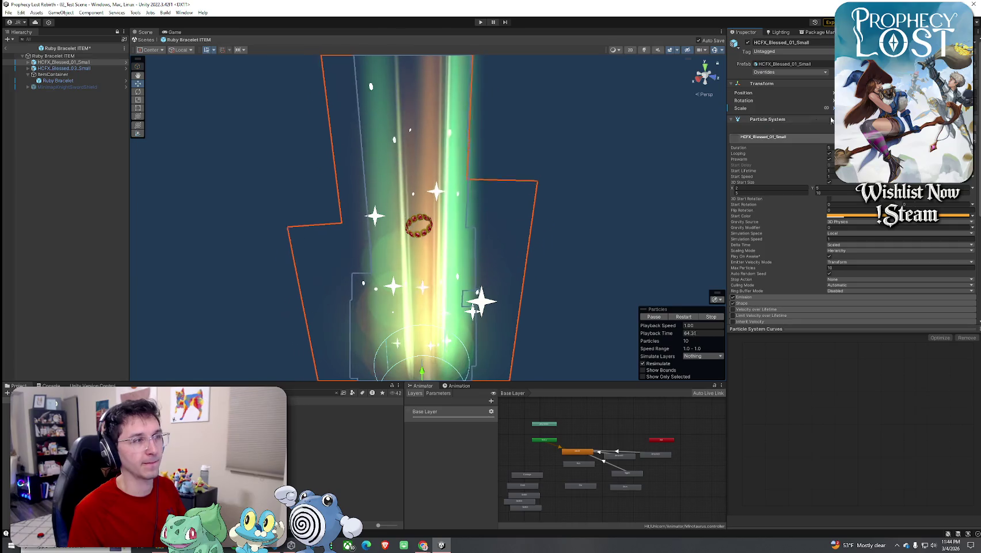
left_click(63, 68)
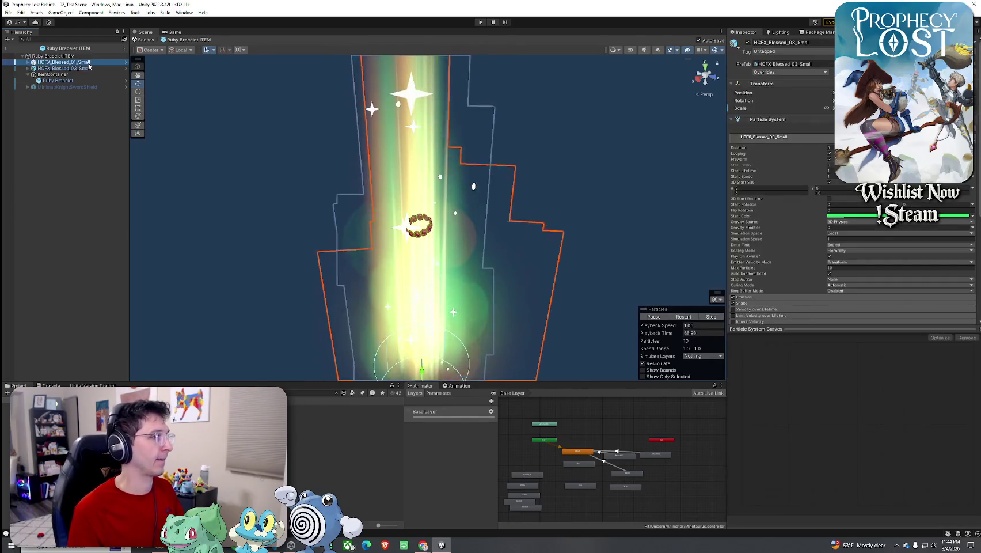
left_click(104, 110)
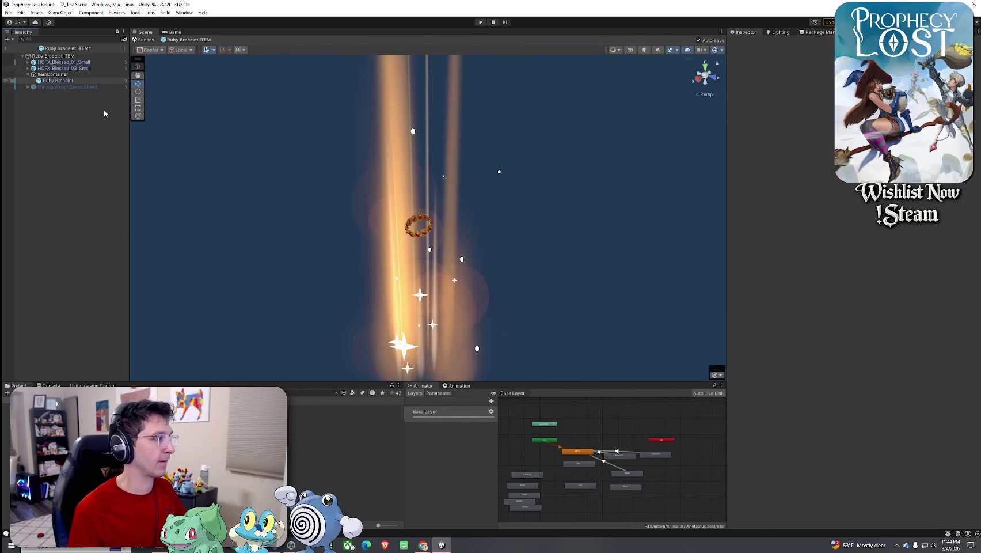
key("ctrl+z")
left_click(7, 48)
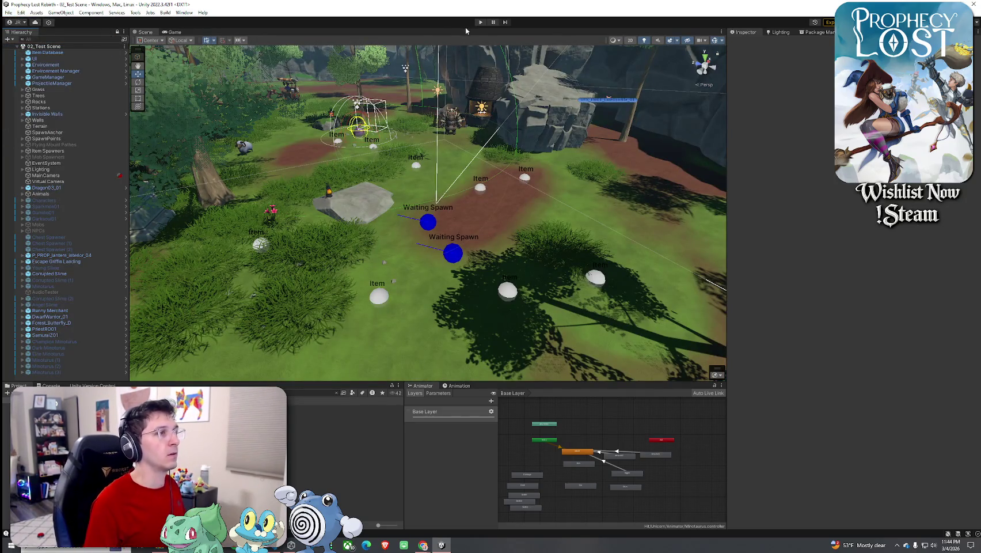
Step: Enter Play mode, start the game, and run among the glowing loot pillars checking the inventory
left_click(481, 22)
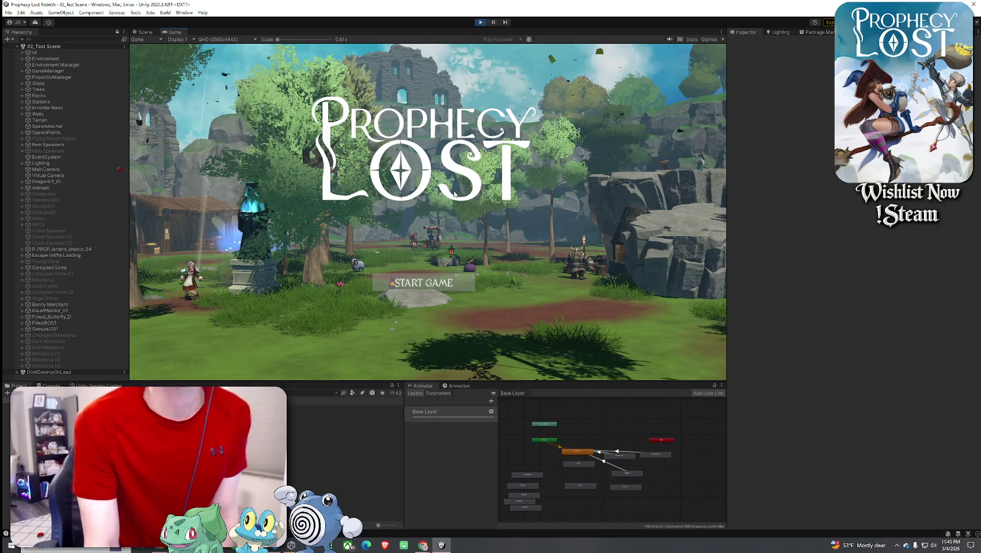
left_click(429, 284)
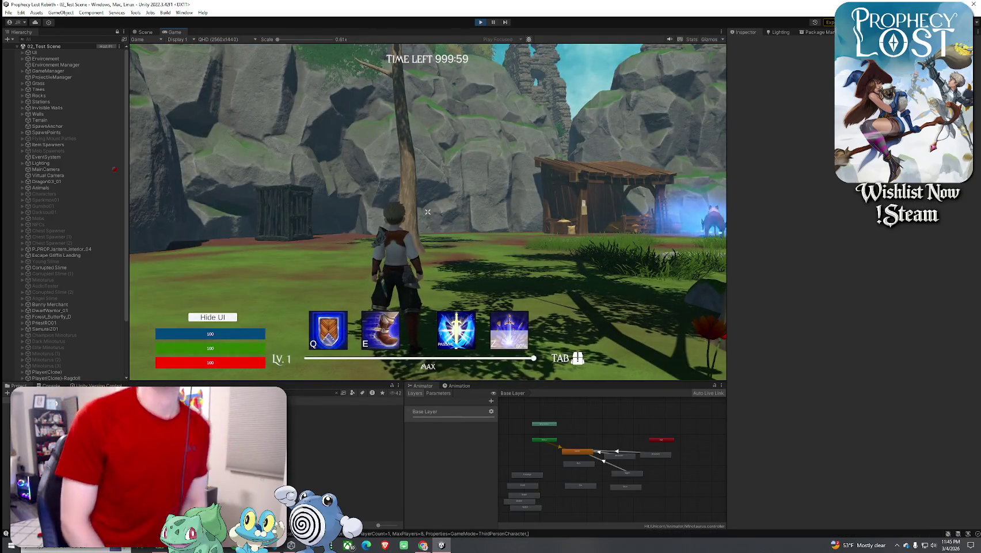
mouse_move(428, 212)
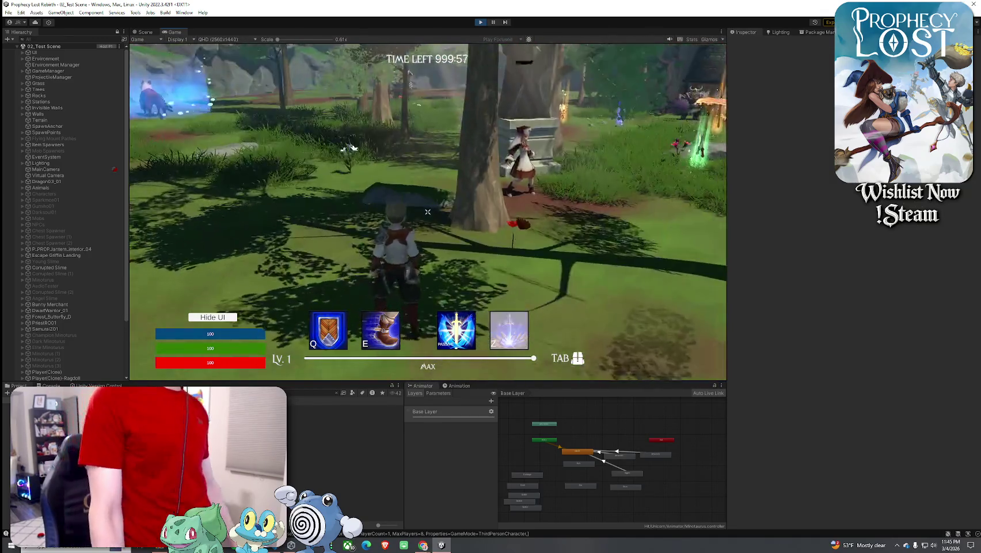
key("w")
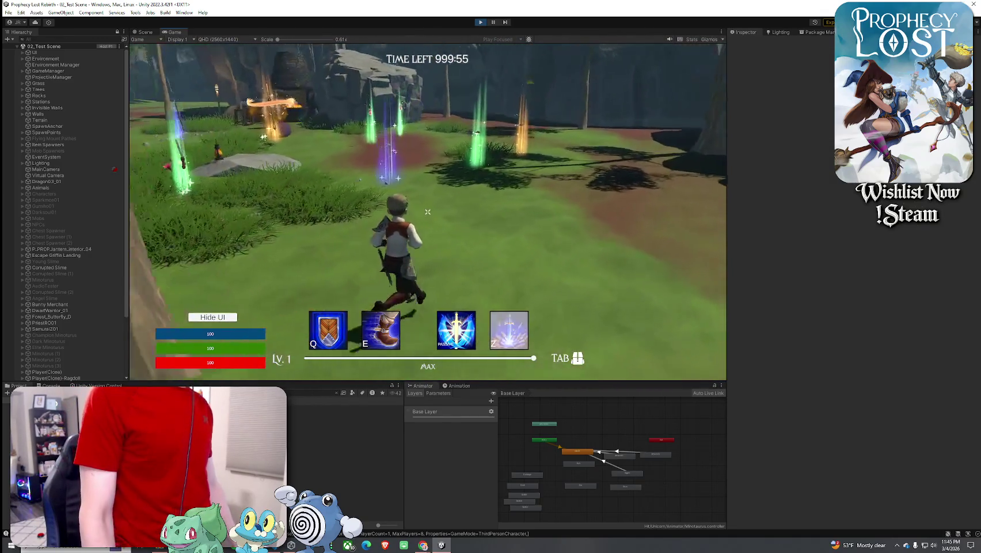
key("w")
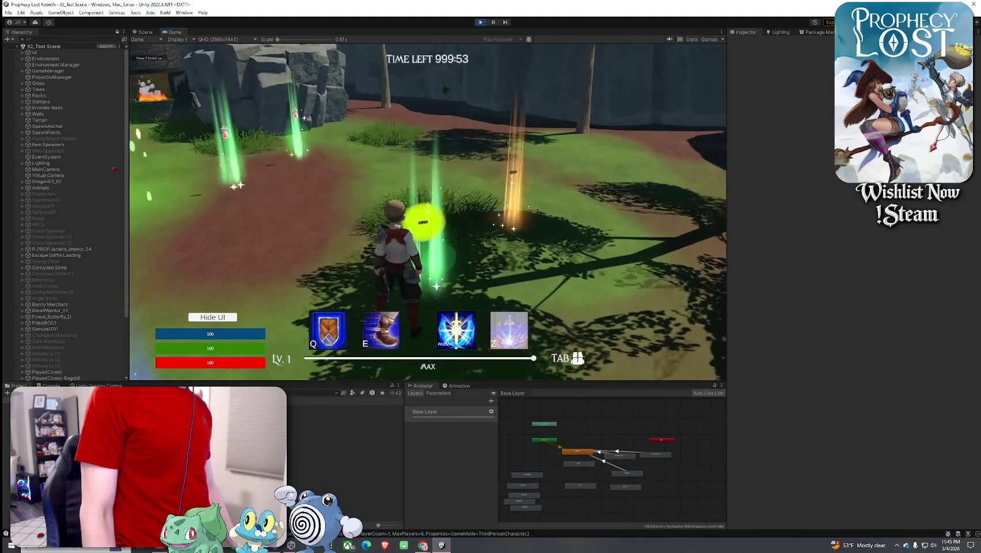
key("Tab")
Step: Run to the golden pillar, purple blob and villager, then end the test run
key("Tab")
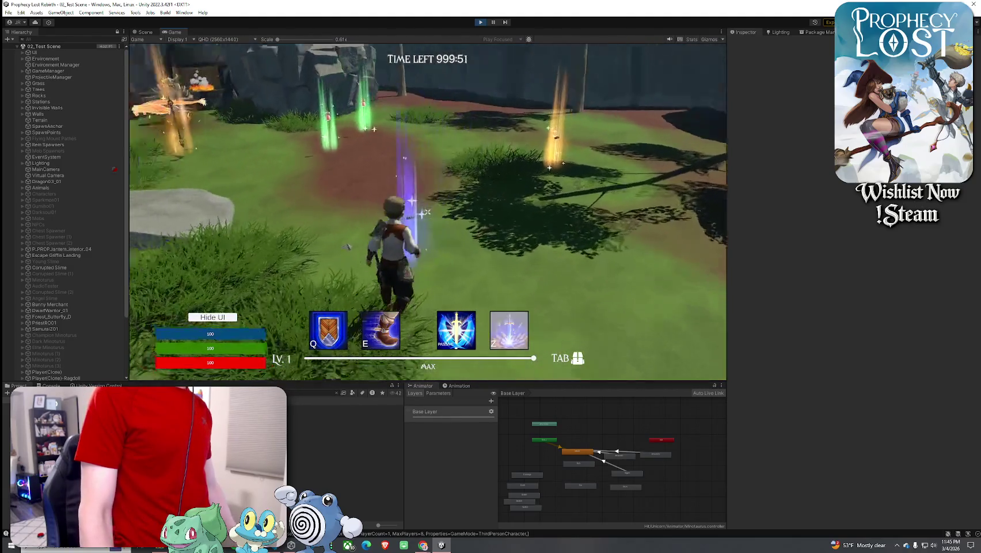
key("w")
key("Tab")
key("Tab")
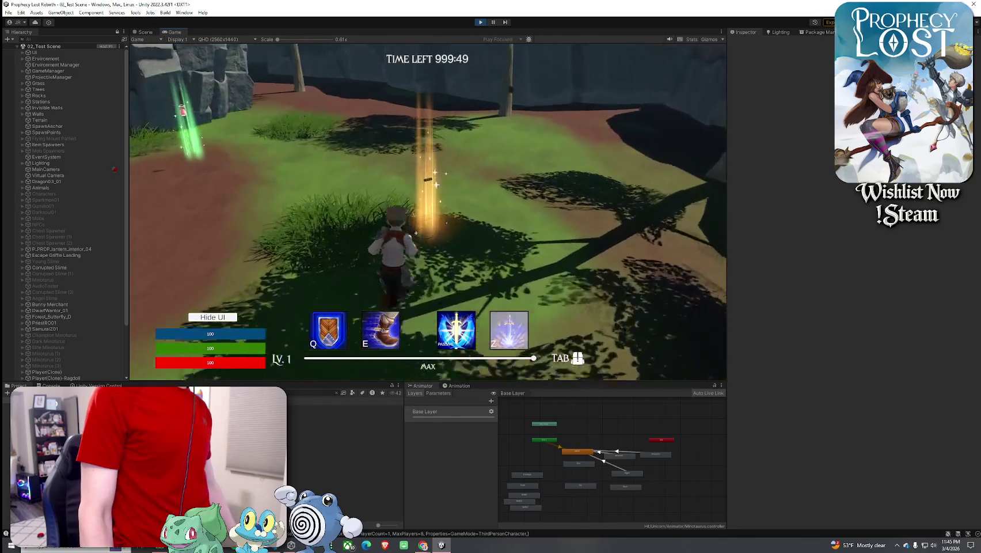
key("Tab")
key("w")
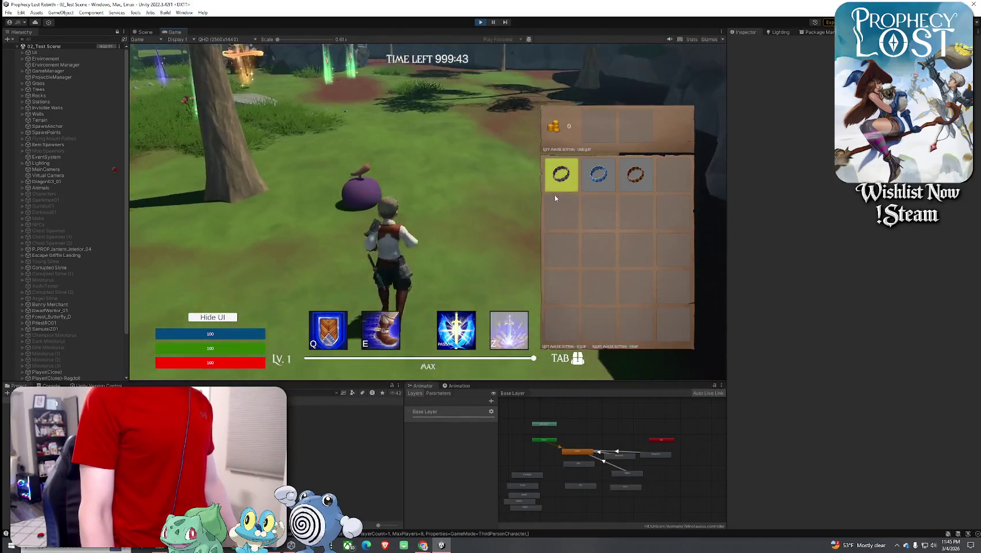
key("w")
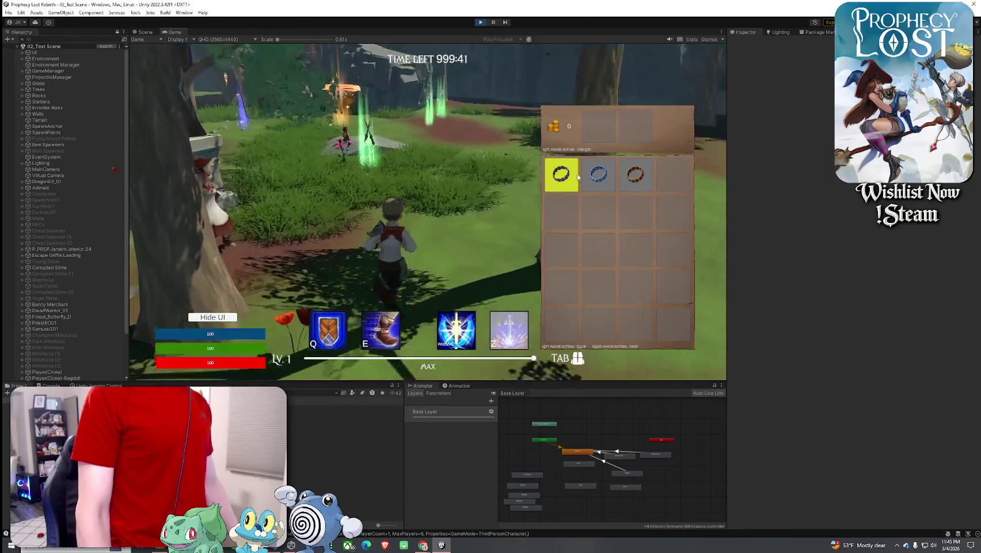
key("Tab")
key("super")
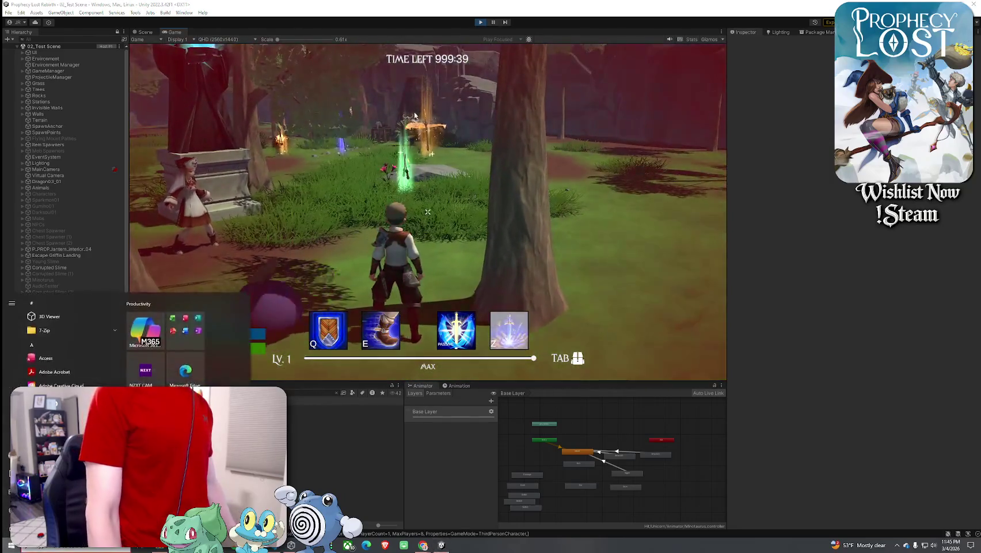
key("super")
key("ctrl+1")
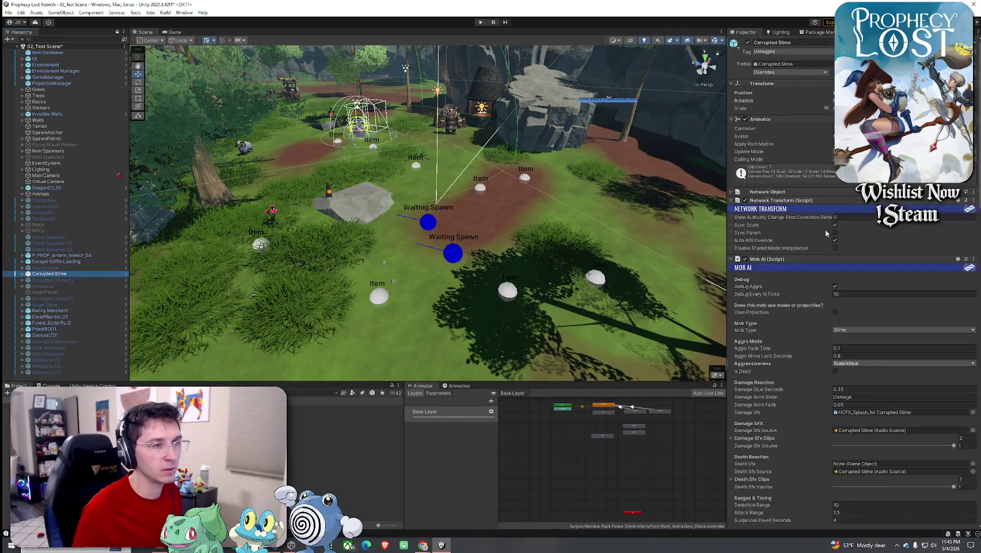
Step: Set the Corrupted Slime's Mob AI Aggressiveness to Passive and save the scene
left_click(857, 364)
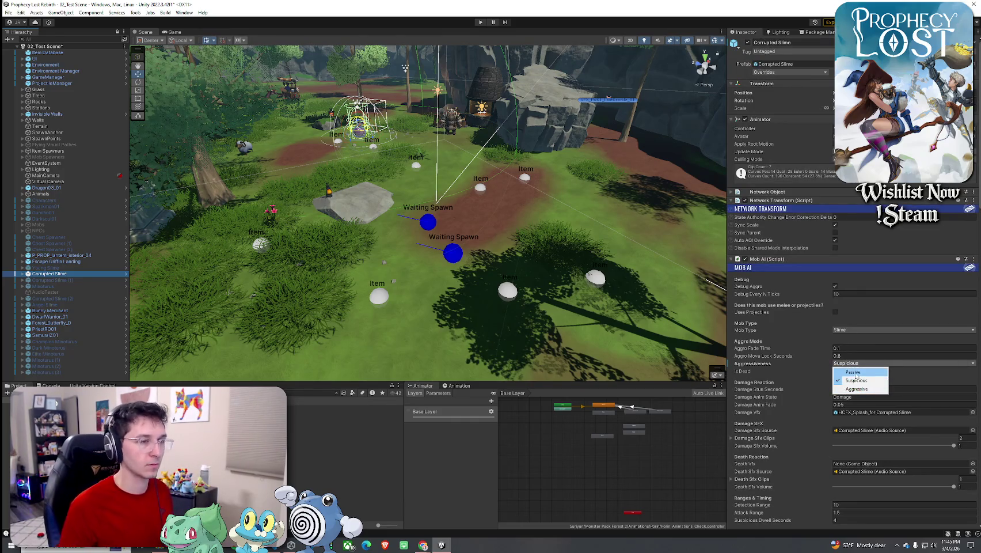
left_click(855, 372)
left_click(8, 12)
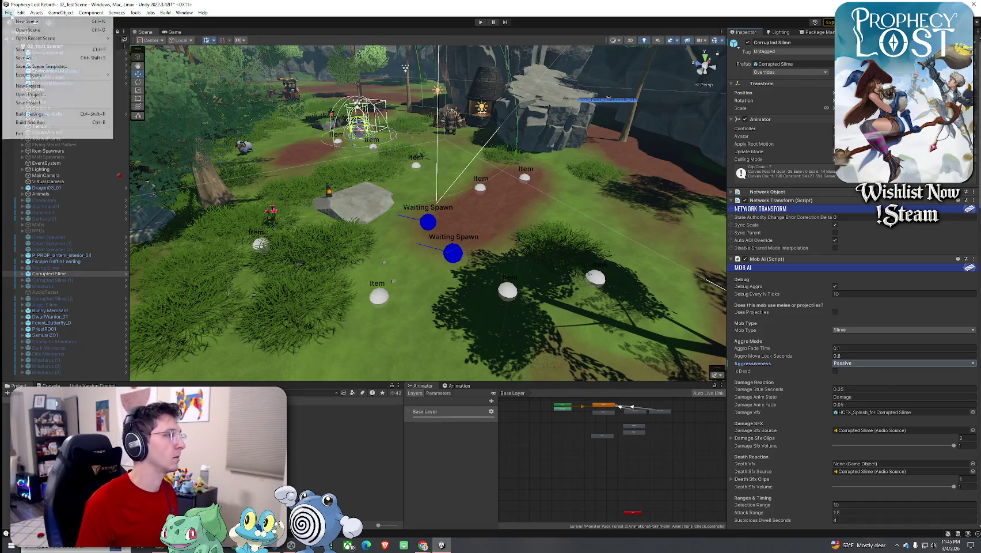
left_click(35, 49)
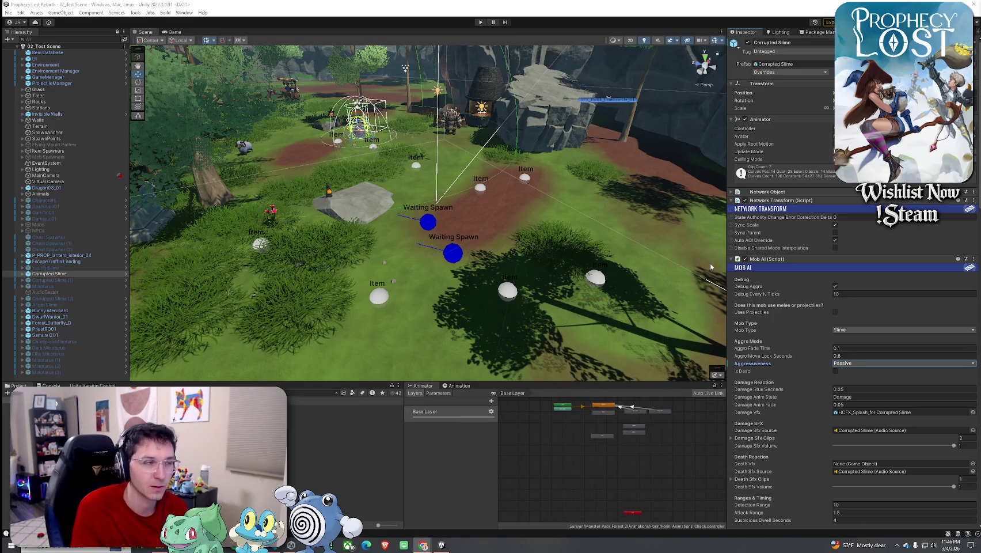
left_click(8, 12)
key("Escape")
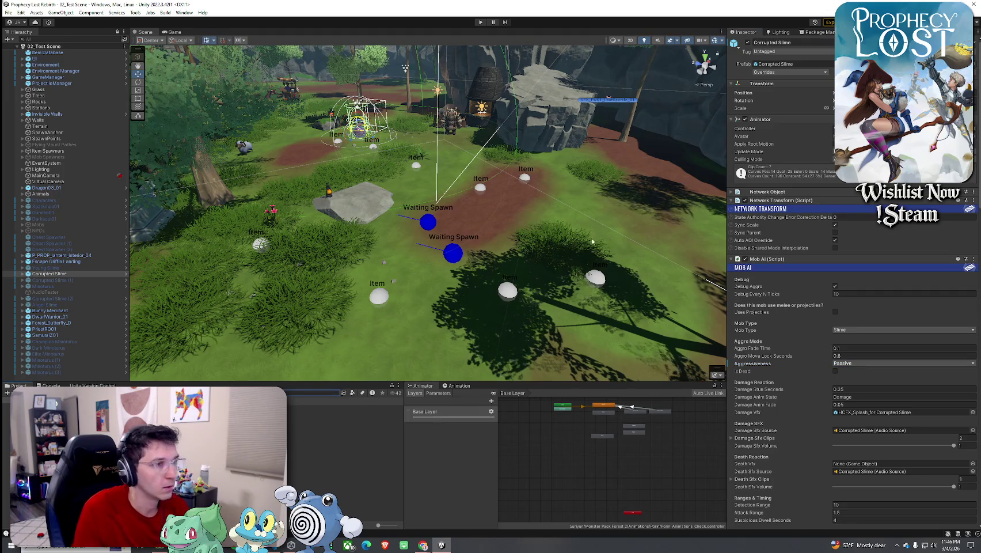
left_click(8, 12)
left_click(19, 49)
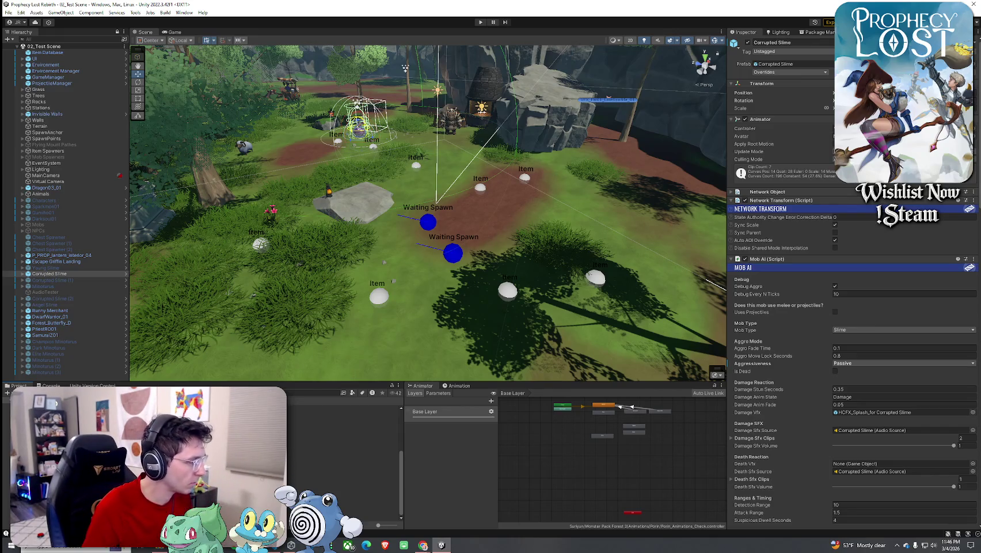
Step: Open the Player Prefabs folder in the Project window and save the scene again
left_click(343, 444)
double_click(342, 444)
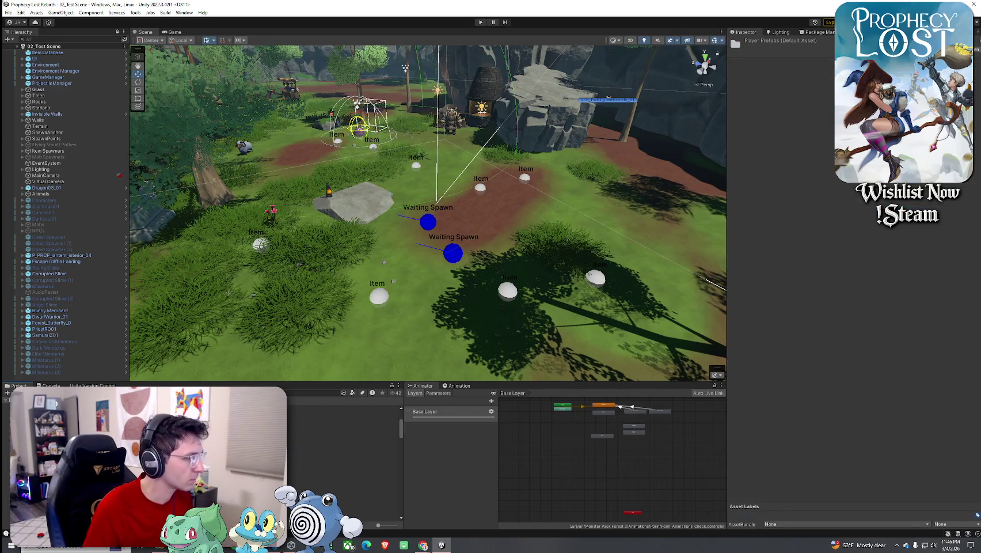
left_click(8, 12)
left_click(788, 67)
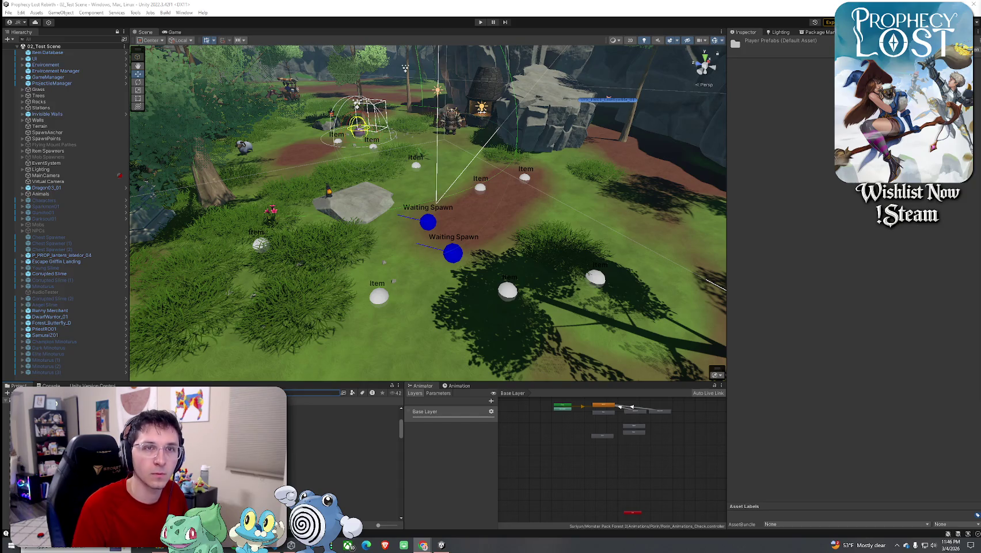
Step: In The Plan, replace Silver Chalice, Gold Chalice and Treasure 3 with a checked 'Bracelets, common uncommon rare' item
left_click(423, 544)
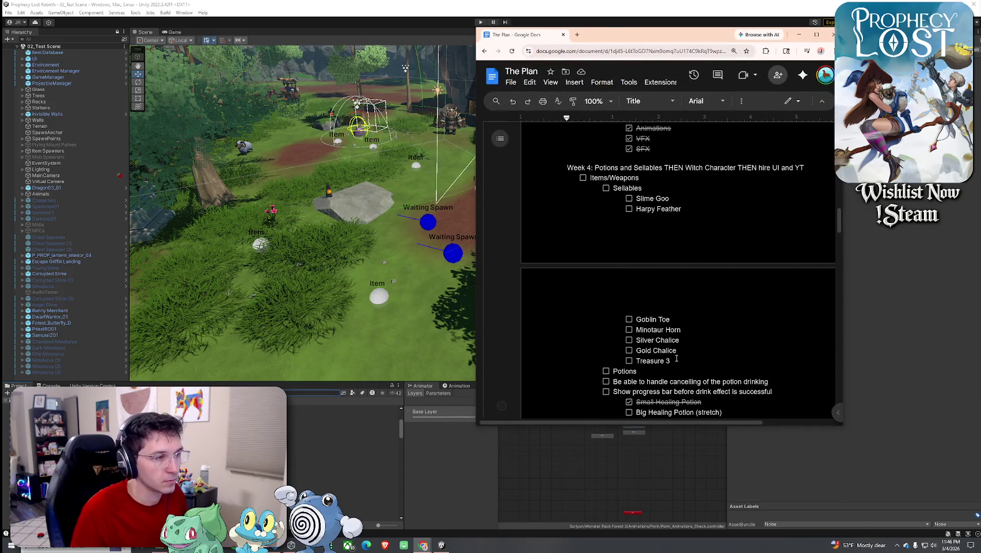
left_click_drag(676, 358, 654, 342)
key("BackSpace")
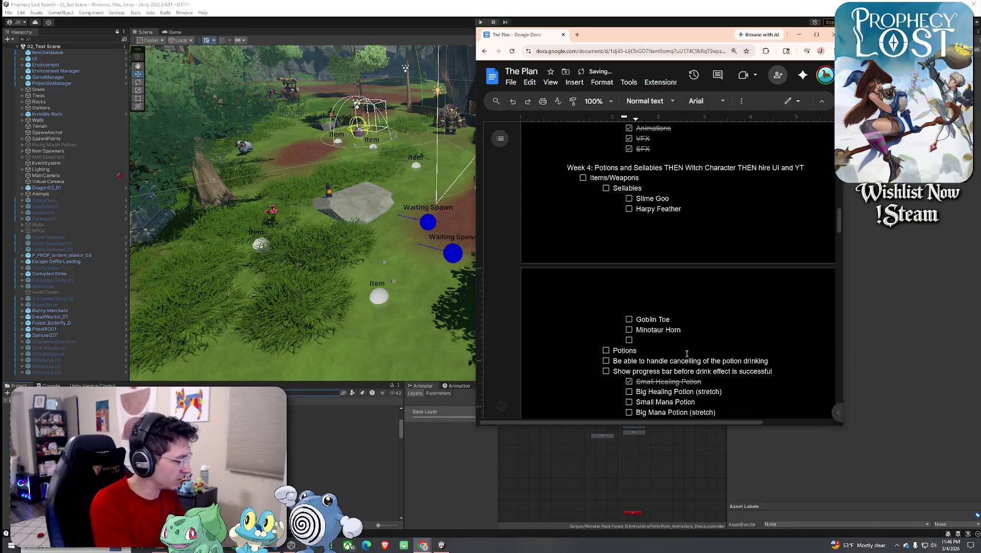
type("Bracelets, common uncommon rare")
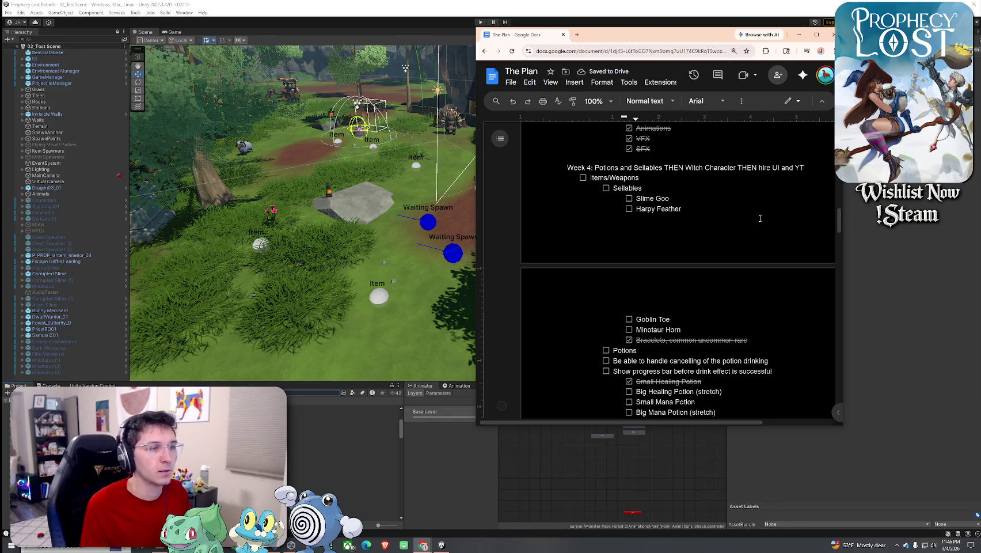
key("Return")
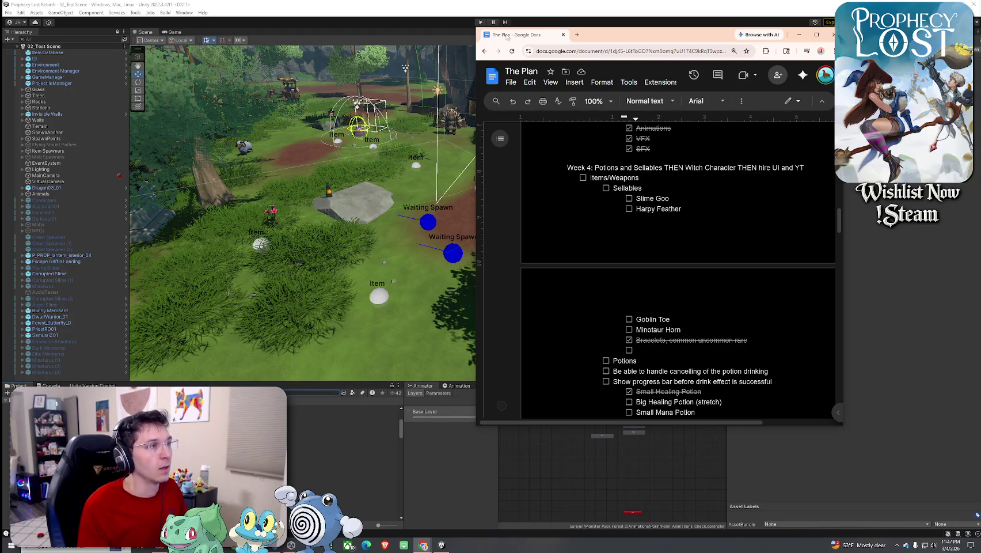
key("super+Down")
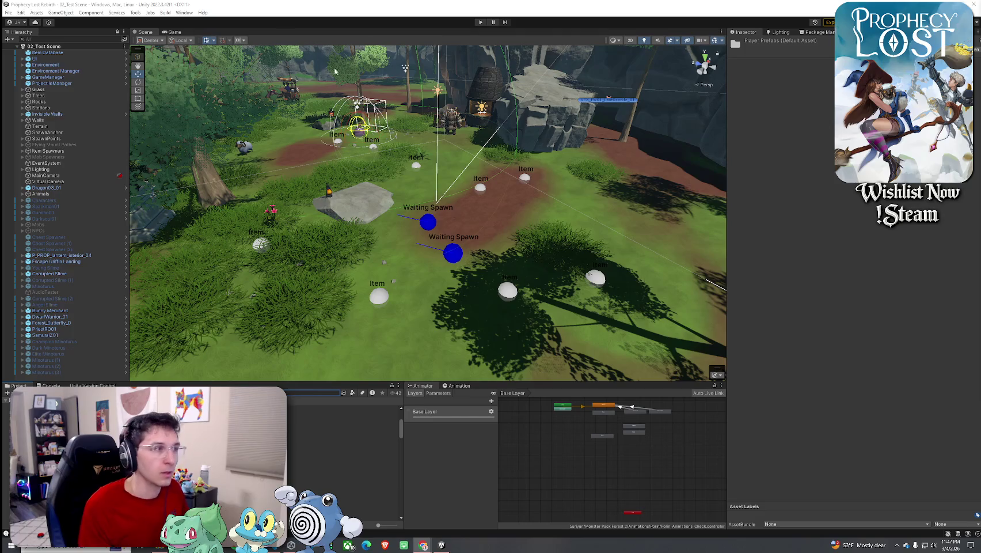
Step: Open the Fantasy Treasure Pack Prefab folder and preview the book_003, book_004 and candelabrum prefabs
left_click(8, 12)
key("Escape")
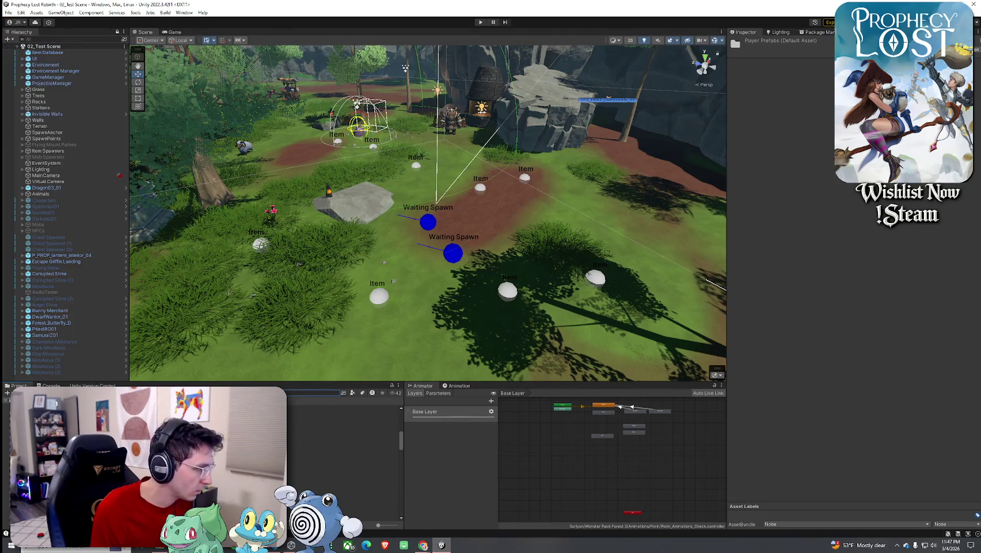
left_click(46, 438)
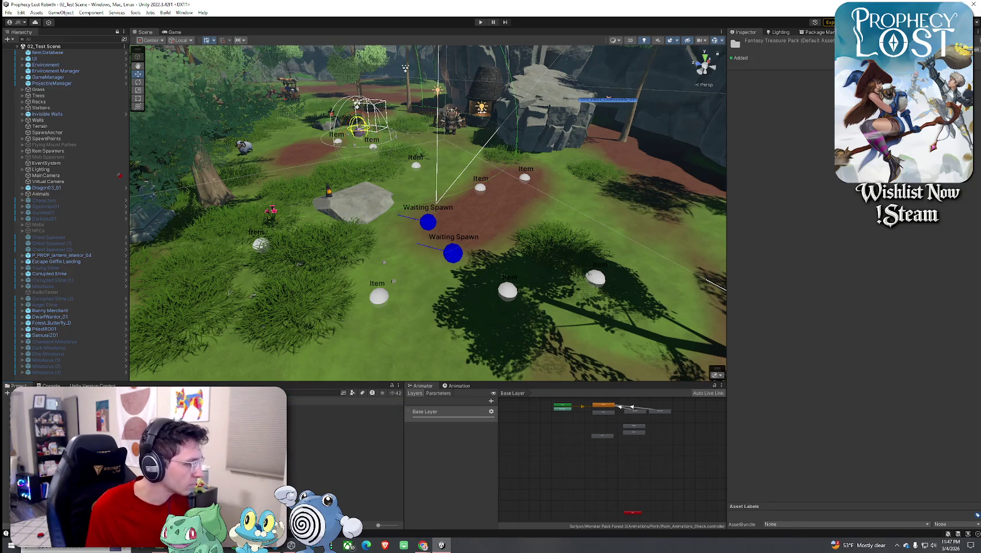
left_click(46, 449)
left_click(342, 463)
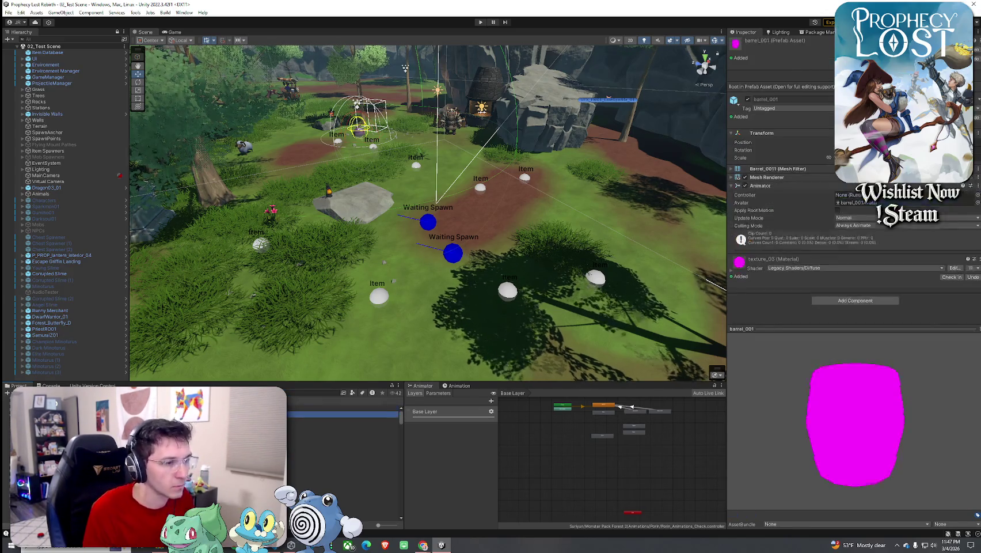
left_click(343, 470)
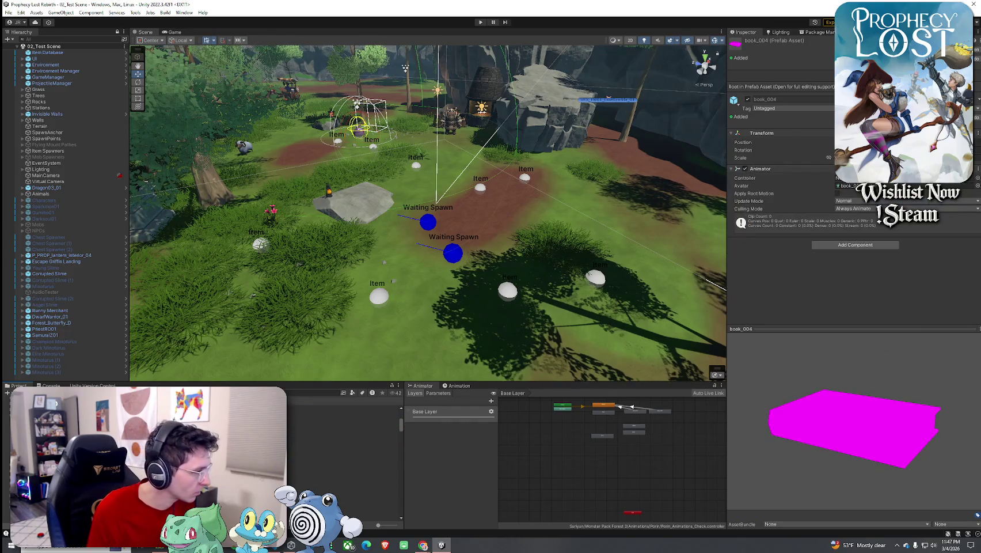
key("Down")
key("Down")
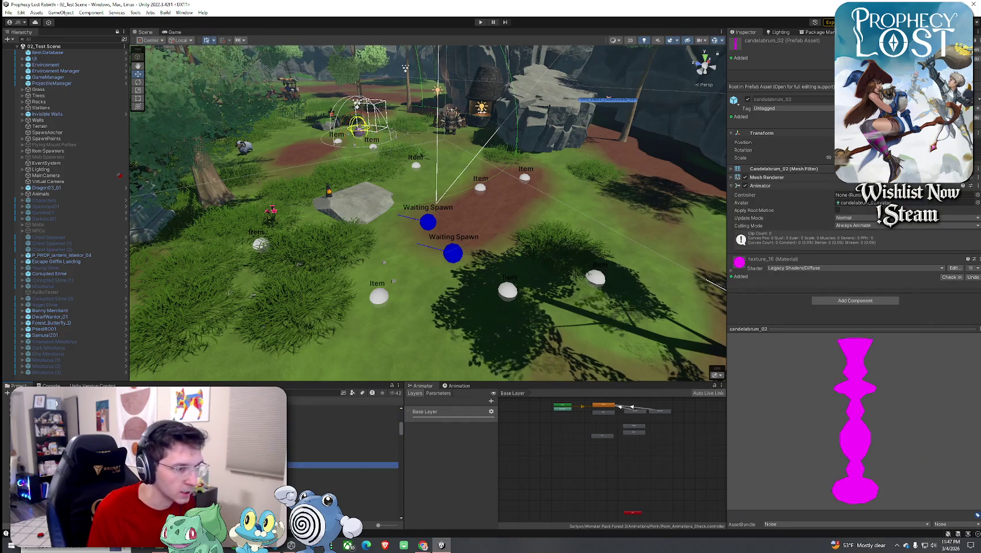
key("Down")
key("Down")
key("Down")
mouse_move(881, 427)
left_mouse_down()
mouse_move(779, 402)
mouse_move(855, 403)
mouse_move(812, 403)
mouse_move(823, 406)
left_mouse_up()
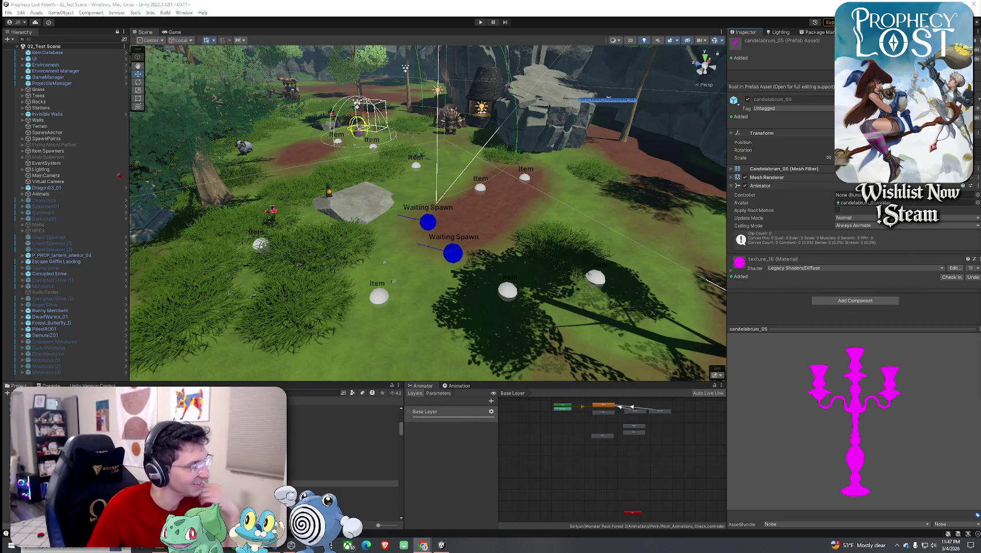
Step: Preview and rotate the casket_001, casket_002 and chain prefabs, continuing down to chest_001
left_click(346, 495)
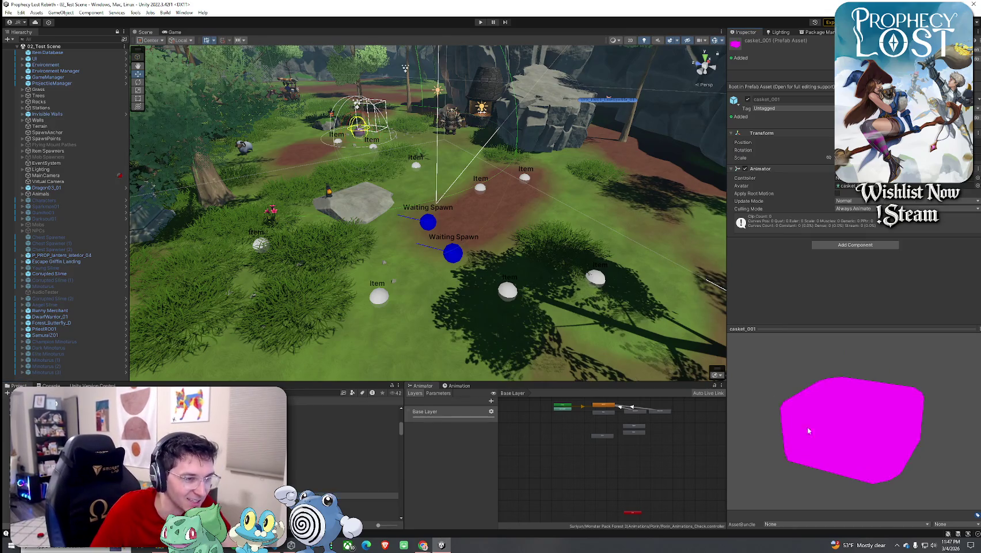
left_click_drag(806, 412, 795, 445)
key("Down")
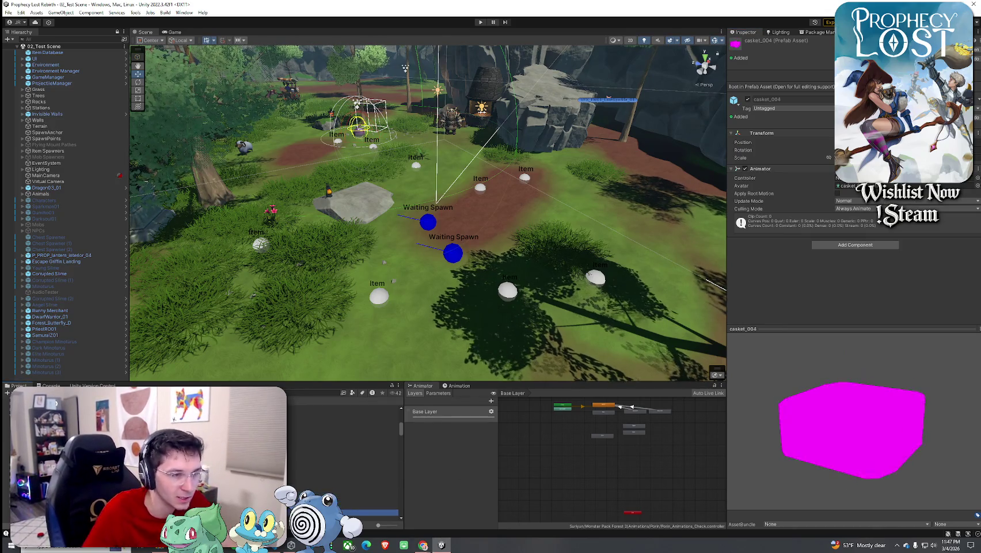
key("Down")
key("Up")
mouse_move(799, 441)
left_mouse_down()
mouse_move(814, 498)
mouse_move(761, 450)
left_mouse_up()
scroll(346, 461, "down", 2)
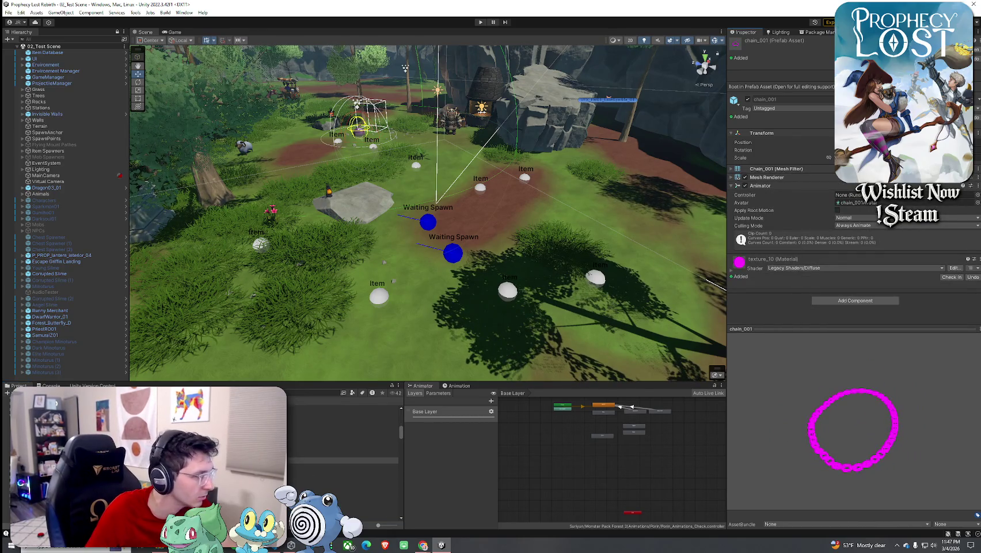
key("Down")
key("Down")
key("Down")
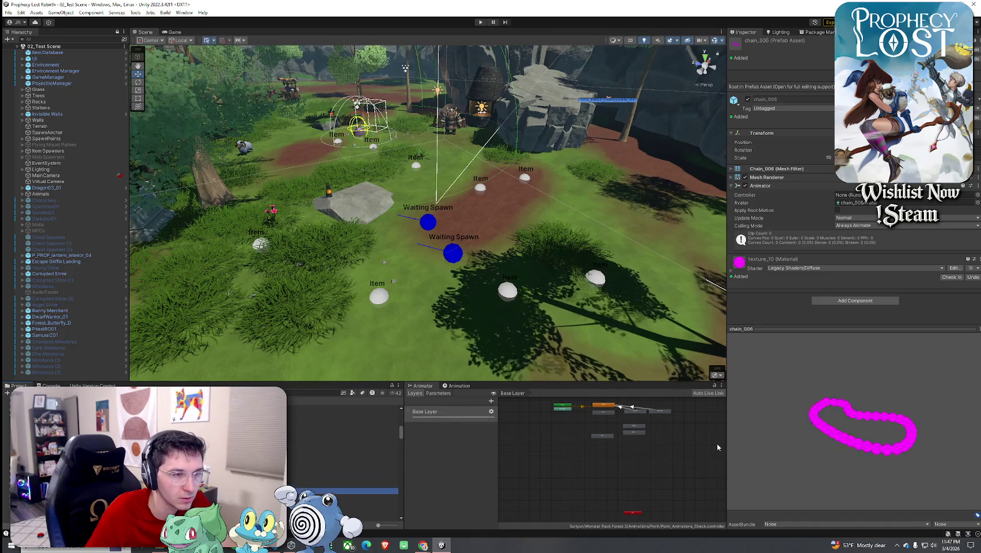
key("Down")
key("Down")
key("Down")
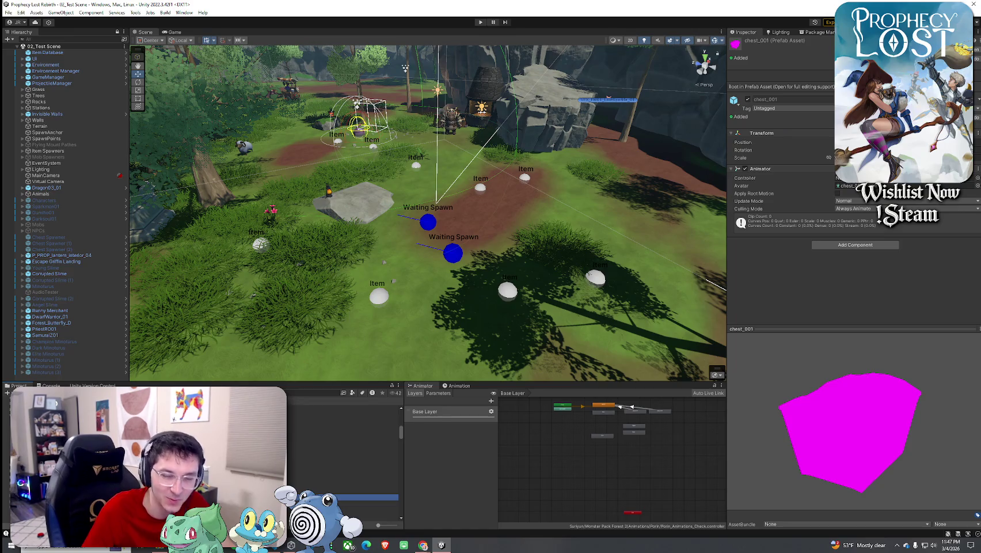
key("Down")
scroll(346, 461, "up", 2)
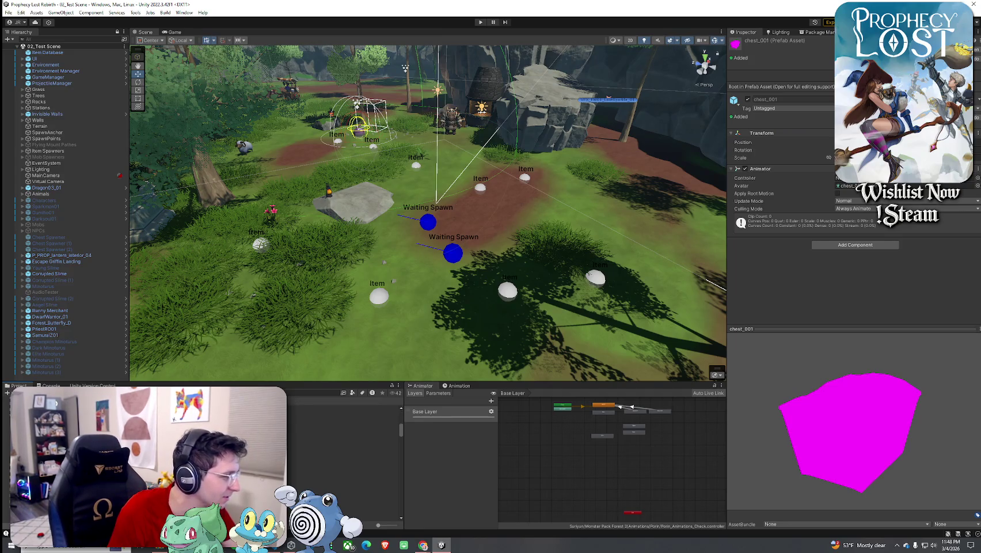
Step: Preview the candelabrum_01, casket_001 and corona_001 prefabs, turning corona to a front view
left_click(345, 436)
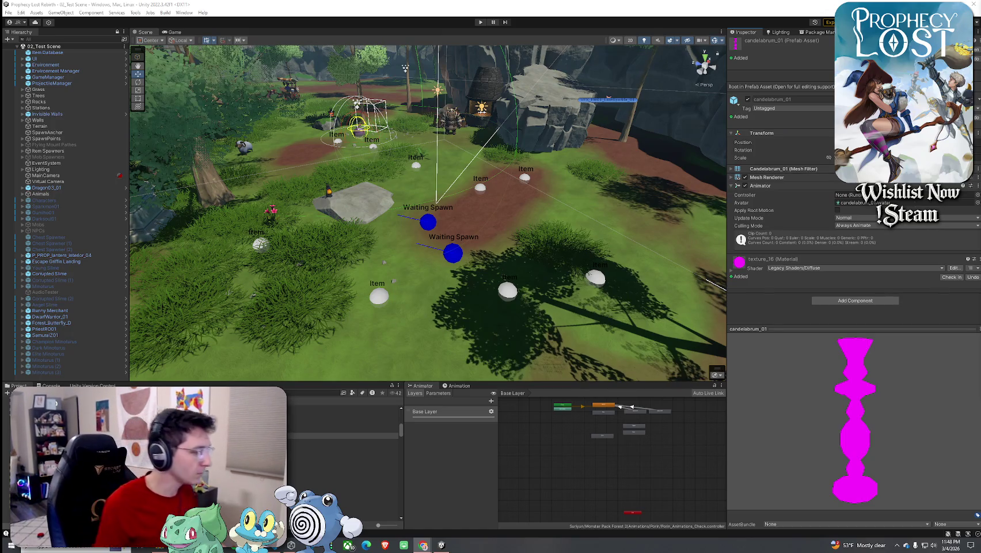
left_click(340, 472)
scroll(343, 455, "down", 3)
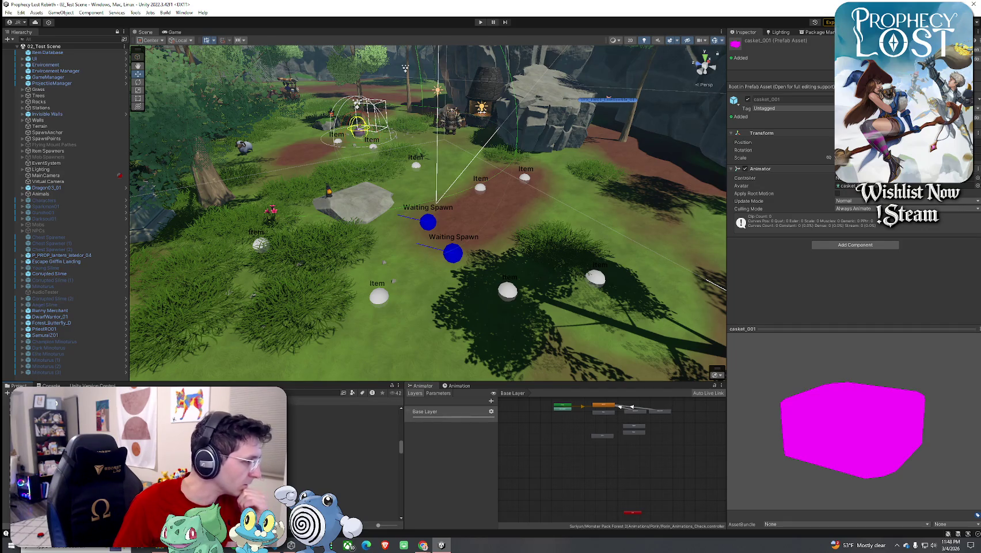
left_click(343, 432)
mouse_move(748, 391)
left_mouse_down()
mouse_move(790, 403)
mouse_move(889, 394)
mouse_move(830, 389)
mouse_move(827, 366)
mouse_move(865, 408)
mouse_move(854, 429)
left_mouse_up()
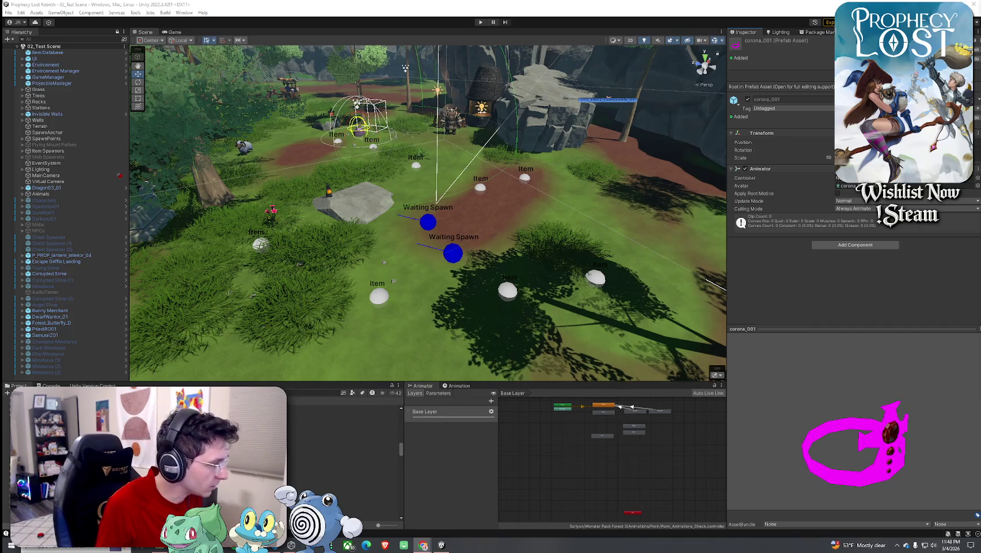
Step: Compare cup_01 through cup_06, settle on cup_01, and open its material's shader list
key("Down")
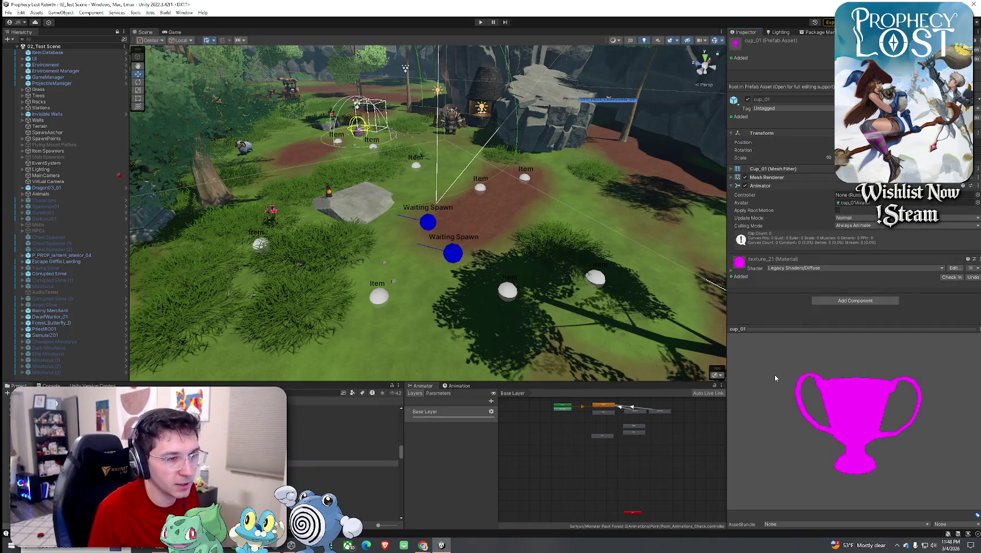
key("Down")
key("Down")
key("Down")
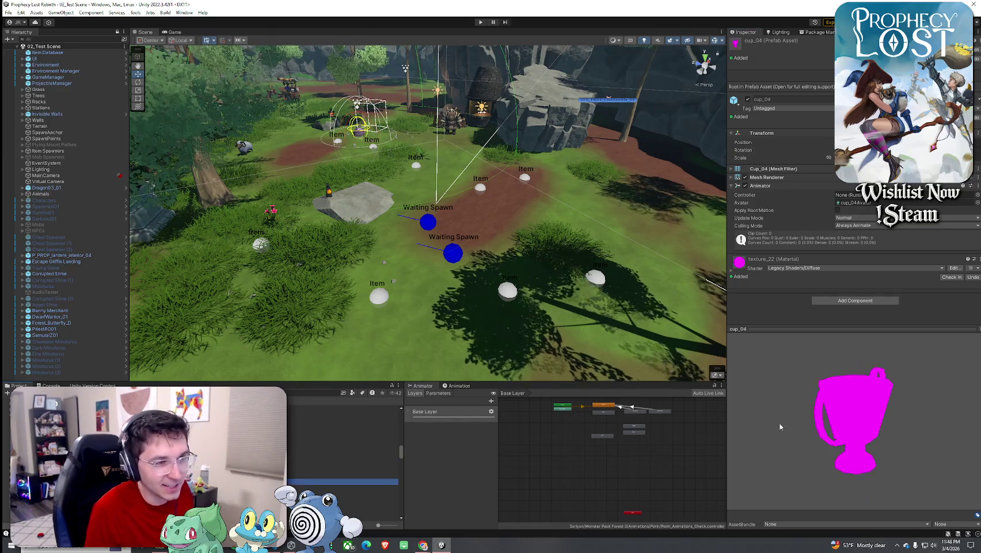
key("Up")
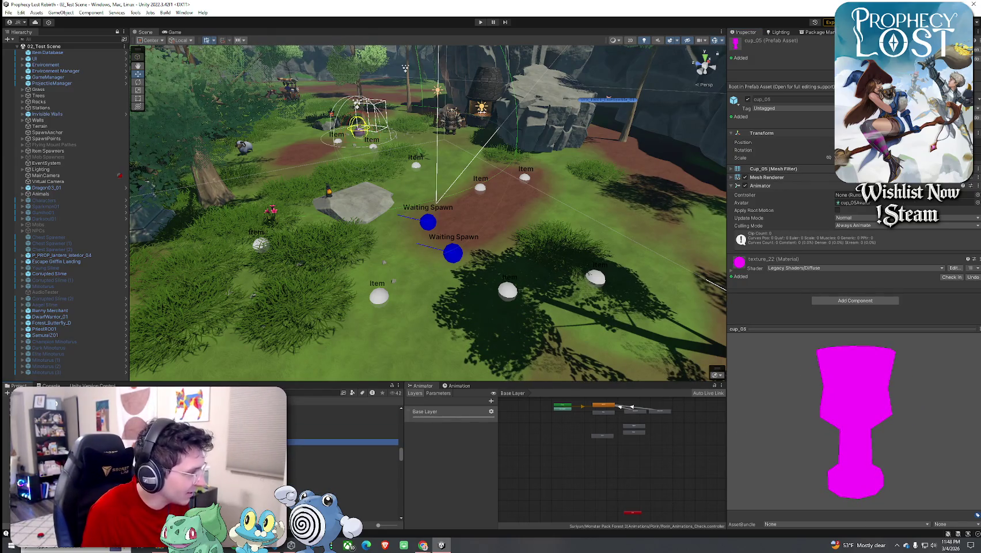
key("Up")
key("Up")
key("Up")
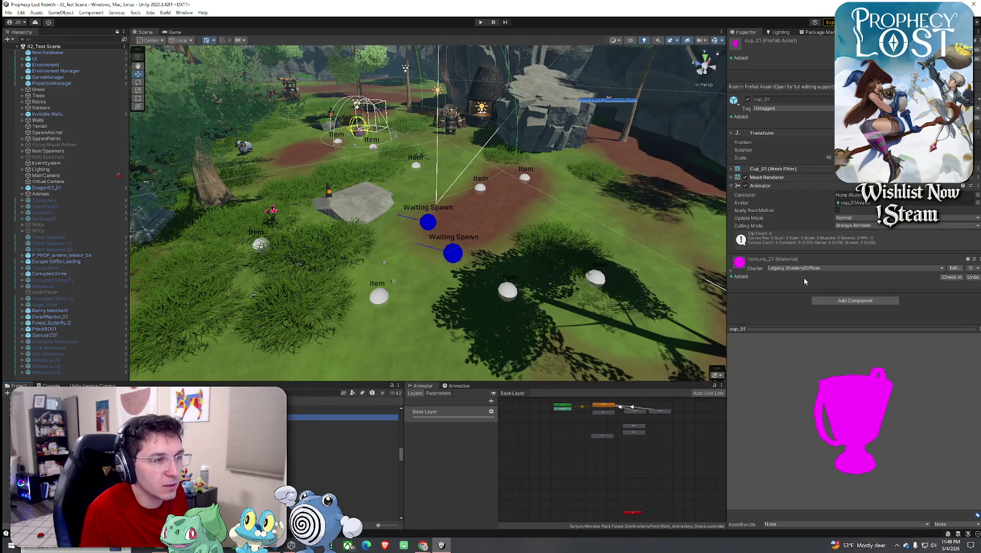
key("Down")
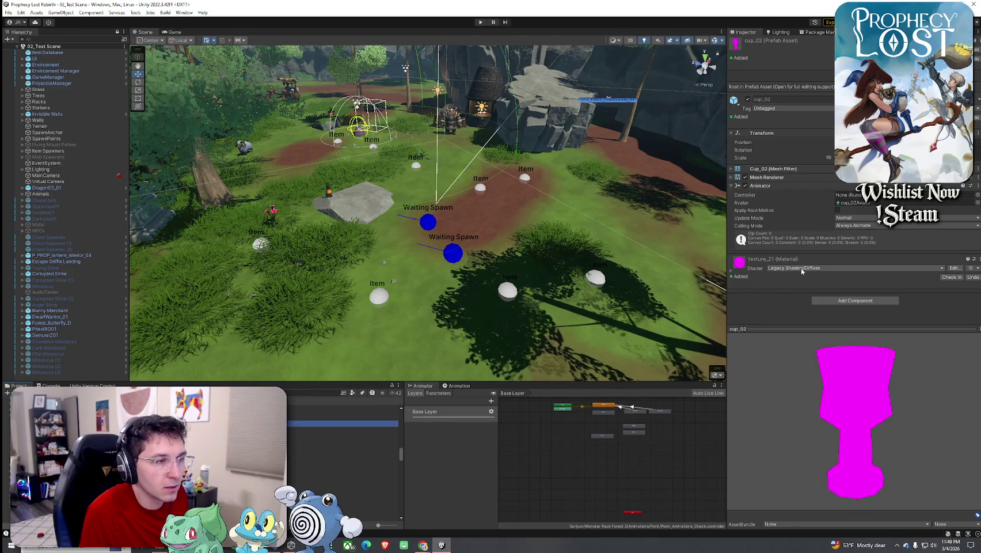
key("Up")
left_click(803, 268)
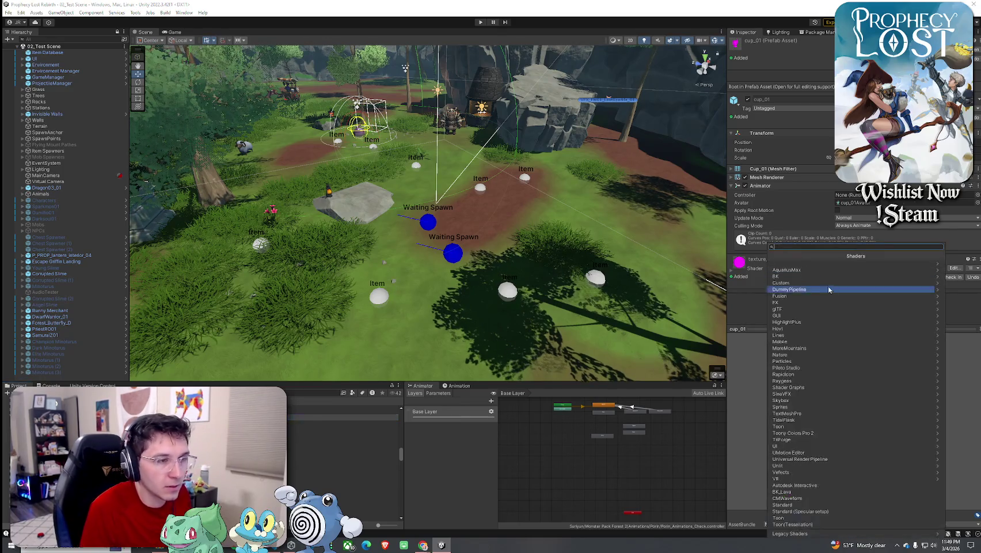
Step: Give cup_01's material Toony Colors Pro 2/Hybrid Shader 2 with texture_21 albedo, then bring up the imgur album
left_click(815, 438)
left_click(790, 263)
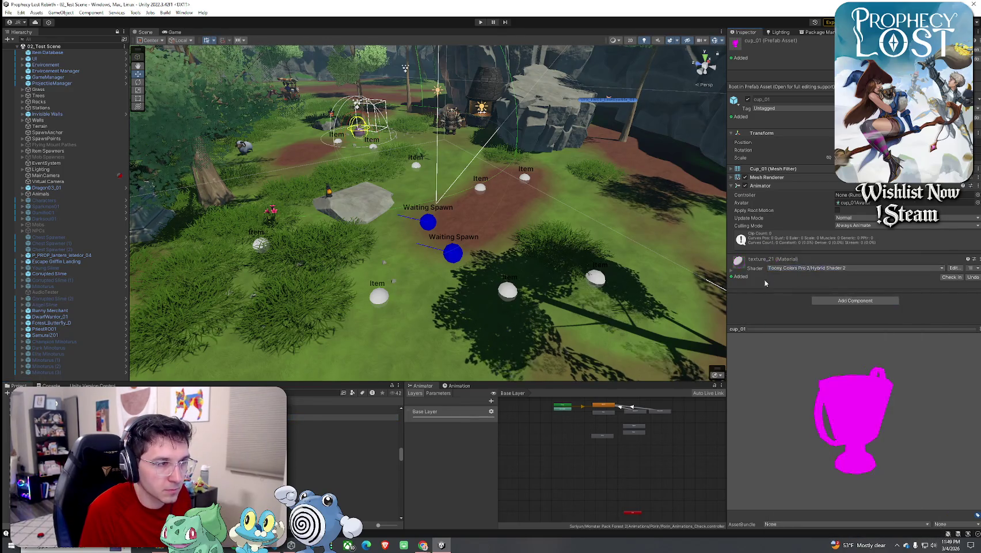
scroll(818, 297, "down", 1)
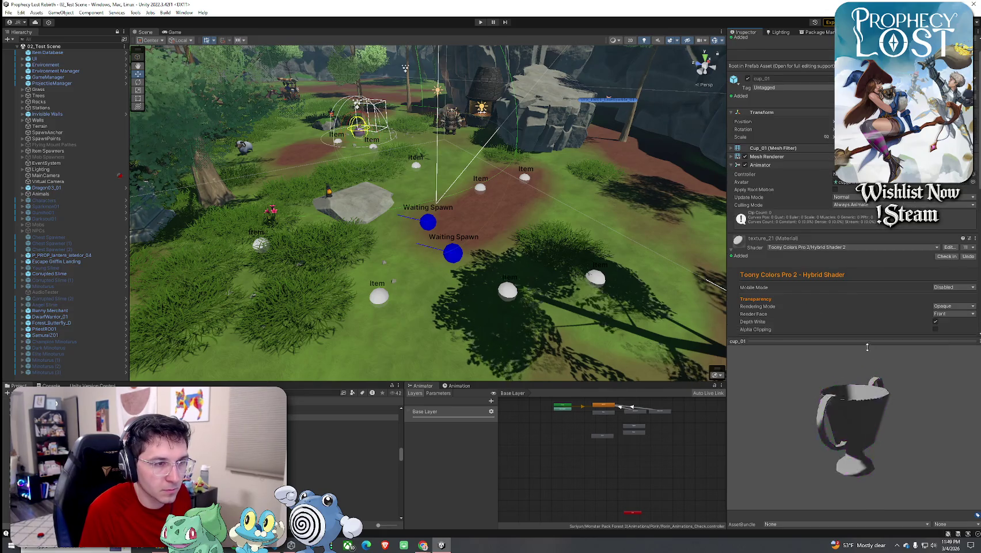
scroll(920, 346, "down", 2)
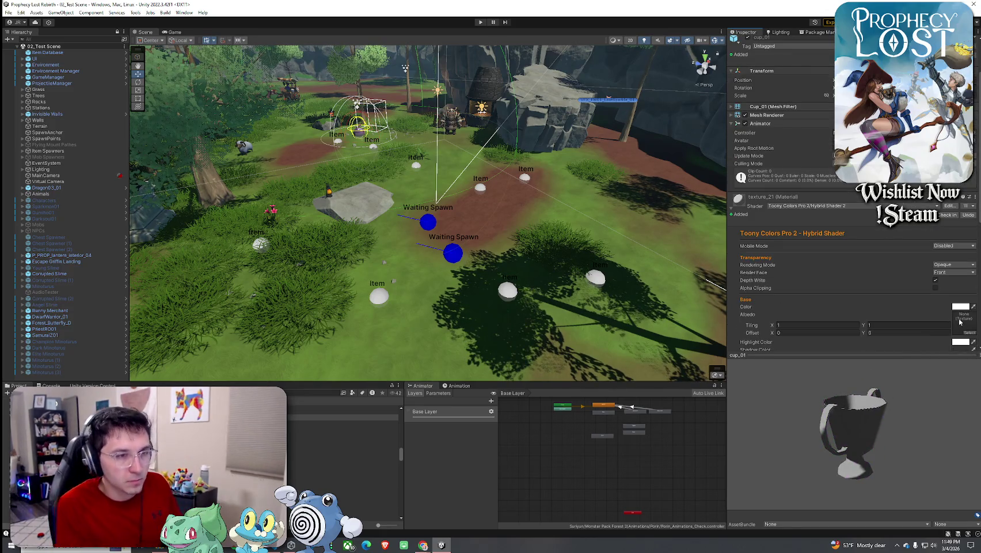
left_click(972, 334)
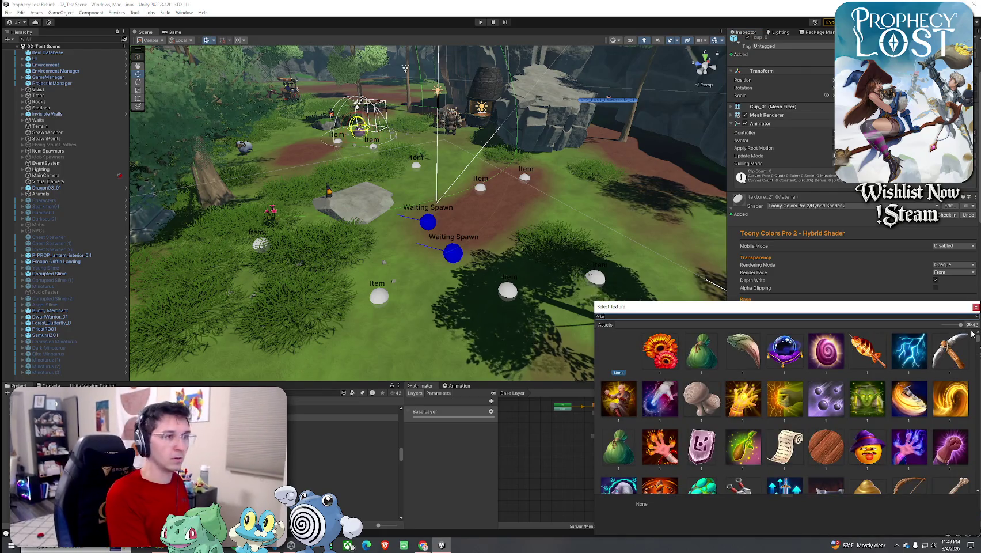
type("texture 2")
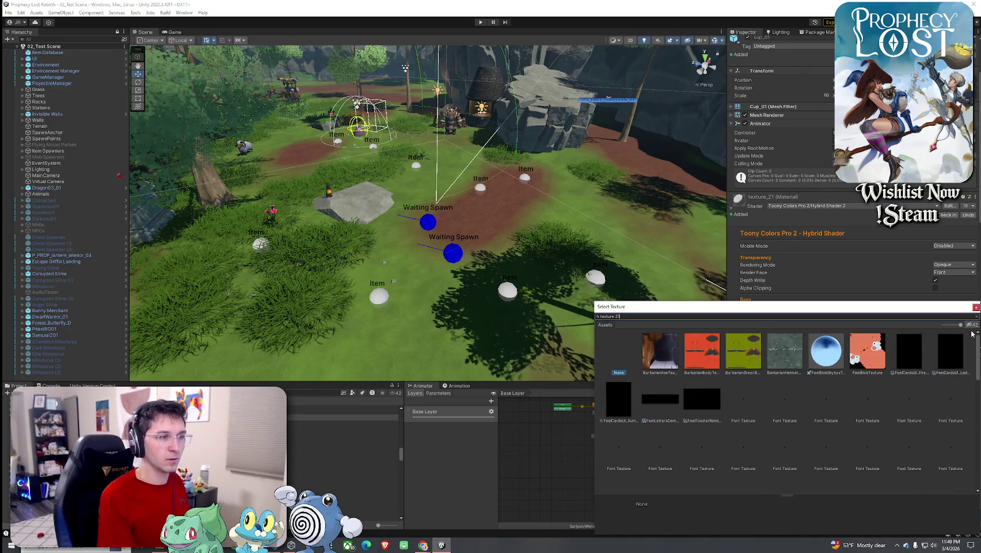
type("1")
double_click(660, 366)
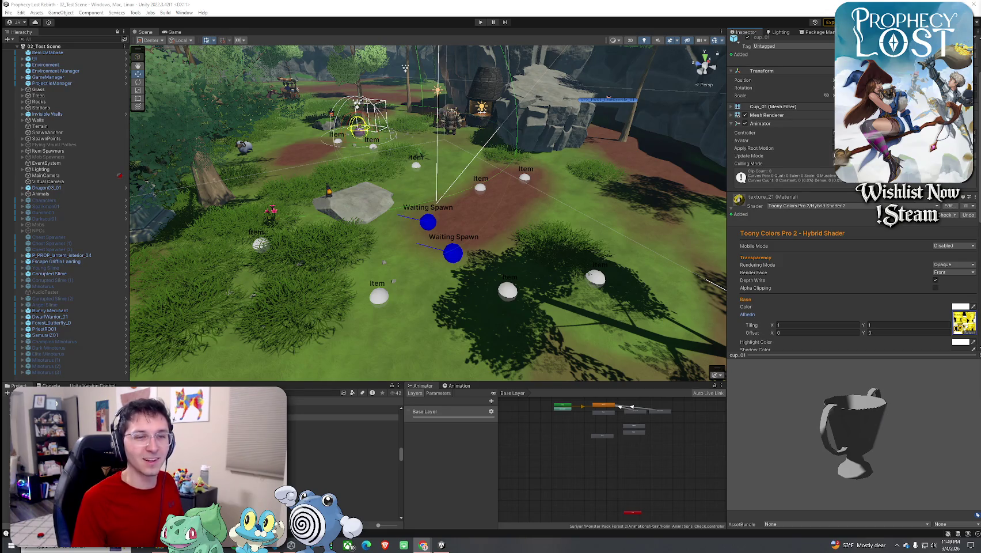
mouse_move(979, 53)
left_mouse_down()
mouse_move(669, 53)
mouse_move(484, 36)
left_mouse_up()
left_click(602, 341)
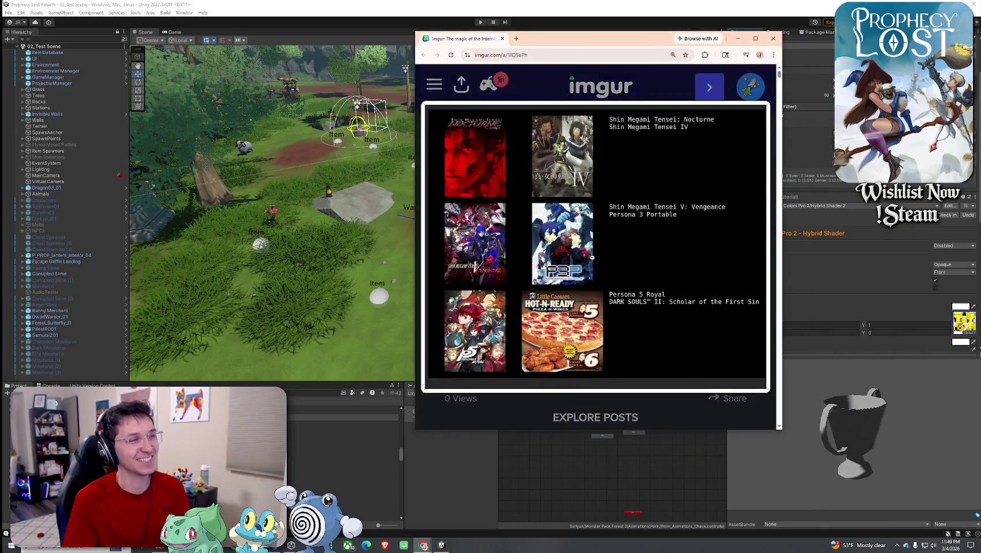
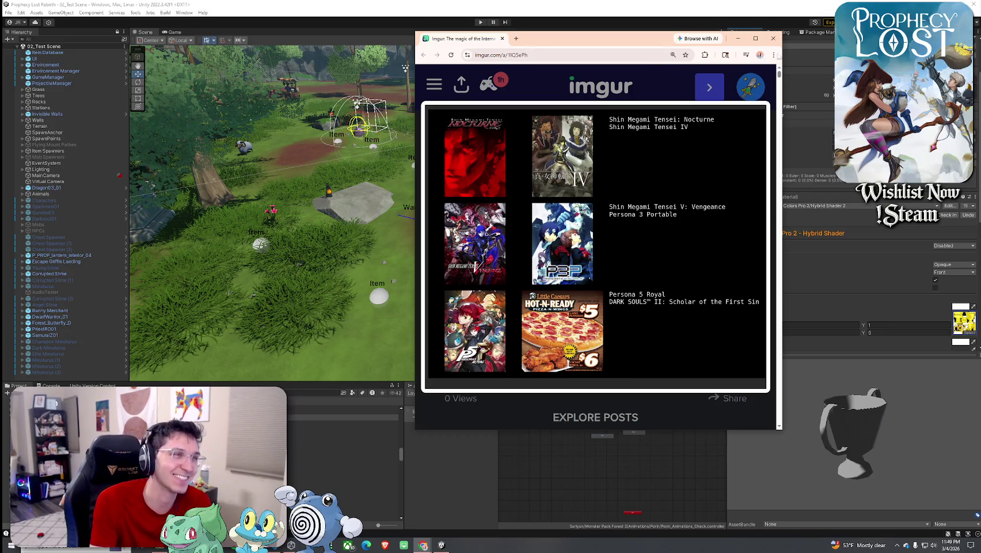
Step: Close the Imgur browser and set cup_01's Ramp Shading Smoothing to 0.851
left_click(773, 38)
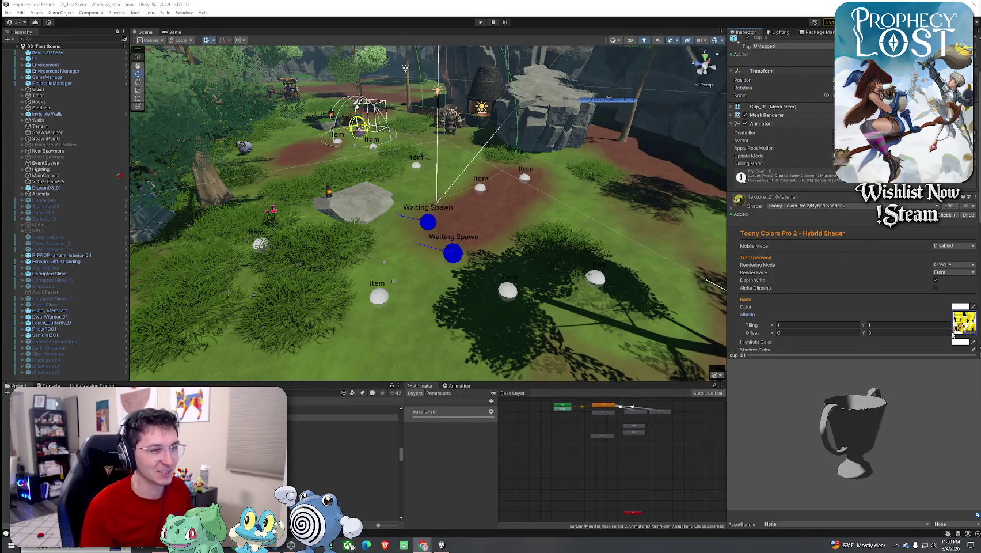
scroll(916, 287, "down", 5)
left_click(933, 254)
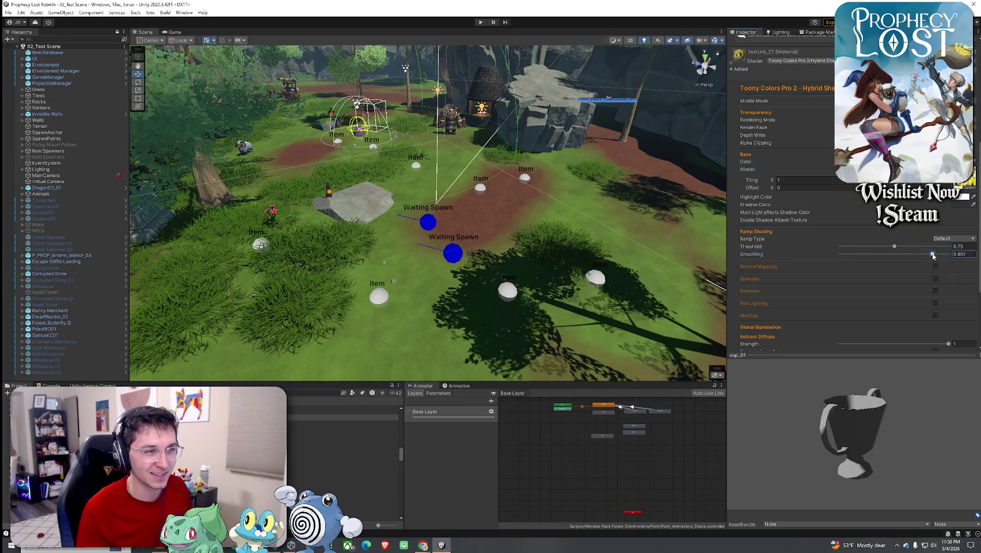
scroll(865, 293, "up", 2)
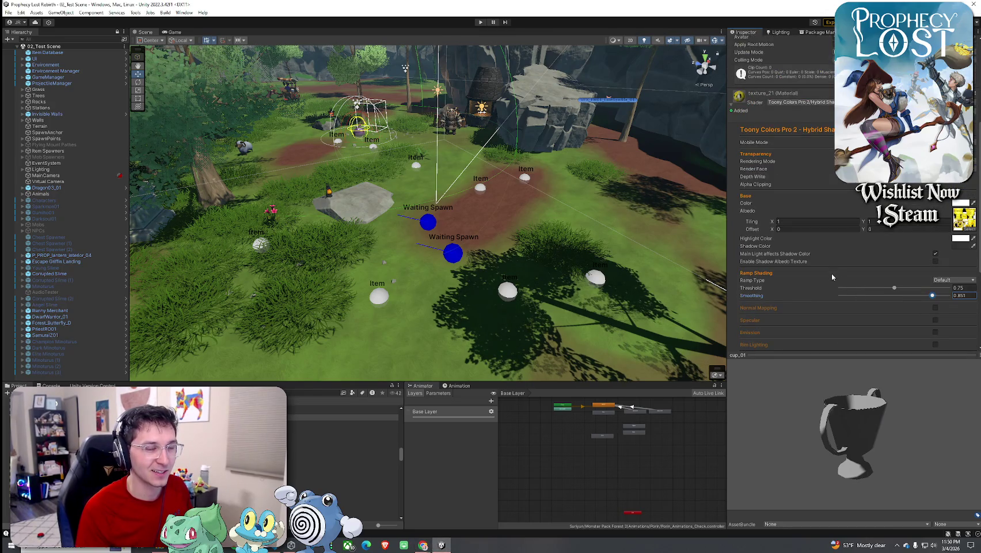
Step: Turn the trophy preview to show the fleur-de-lis front, then select the cup_03 prefab
left_click_drag(850, 415, 889, 410)
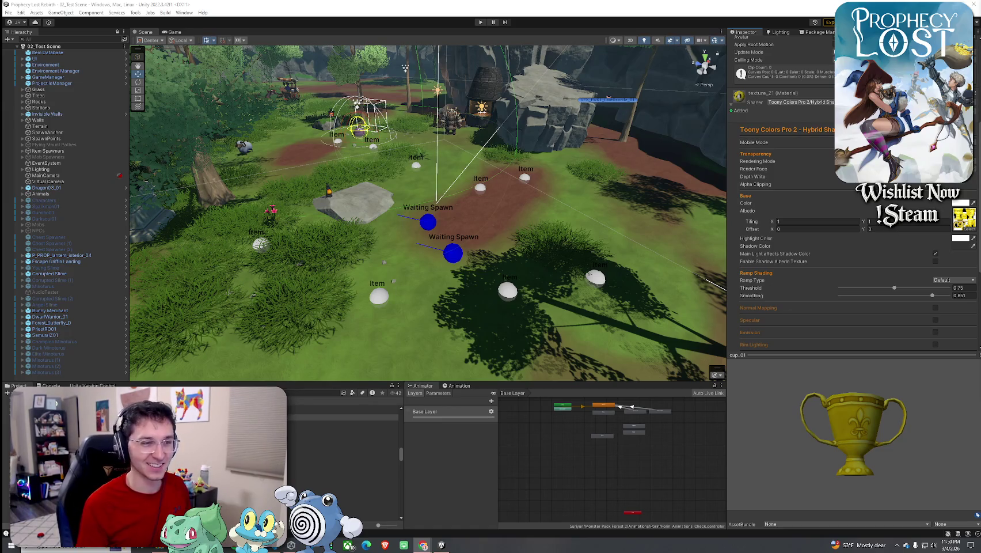
mouse_move(874, 442)
left_mouse_down()
mouse_move(891, 464)
mouse_move(917, 460)
mouse_move(875, 463)
mouse_move(917, 471)
mouse_move(901, 472)
mouse_move(874, 381)
left_mouse_up()
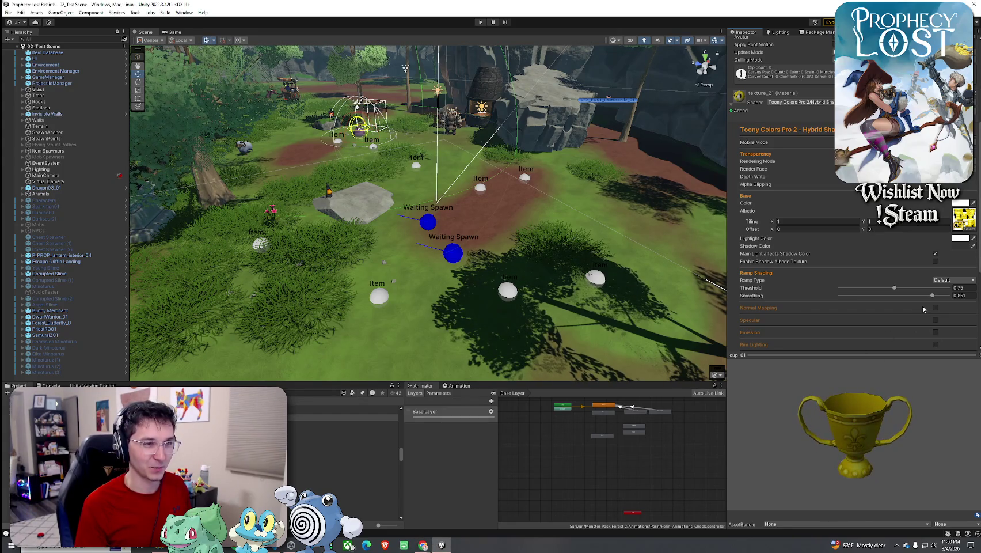
scroll(791, 269, "down", 3)
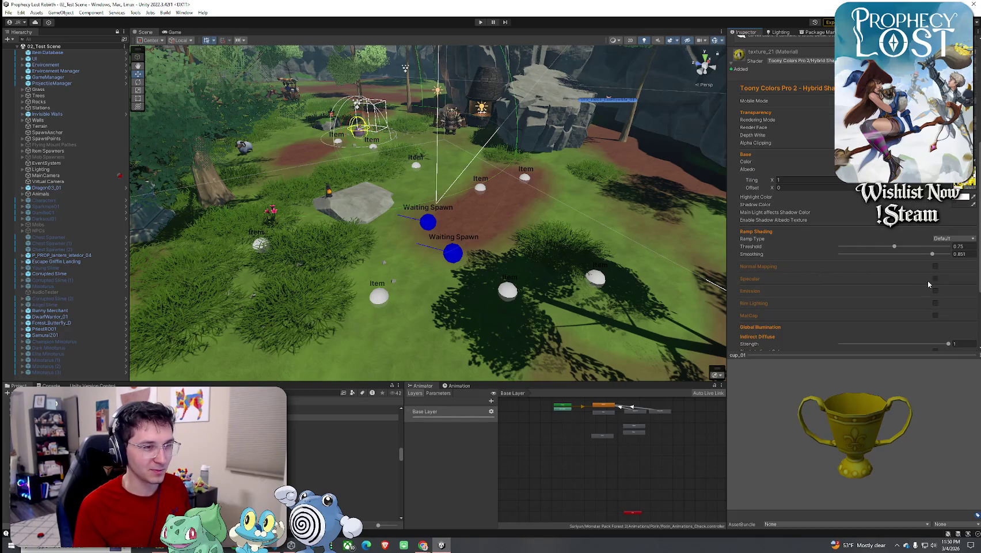
left_click(144, 438)
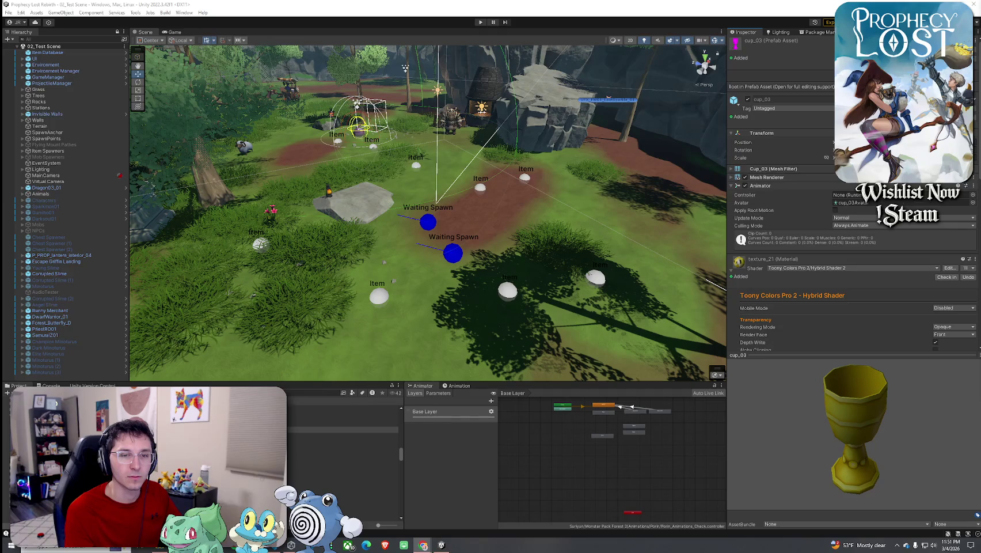
Step: Compare cup_02 and cup_01 with the chalice reference photo, rotating cup_01's preview to check its shape
key("alt+Tab")
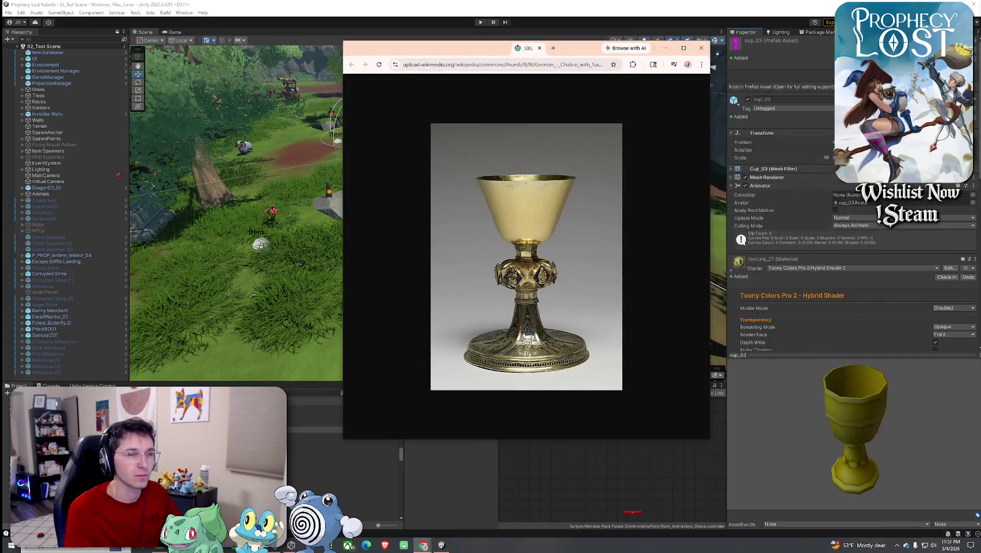
key("alt+Tab")
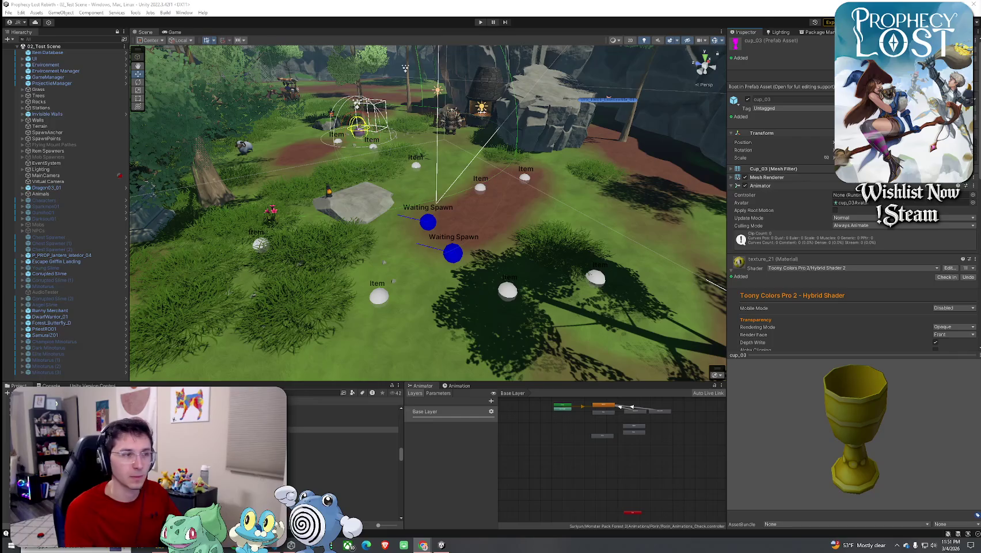
left_click(343, 423)
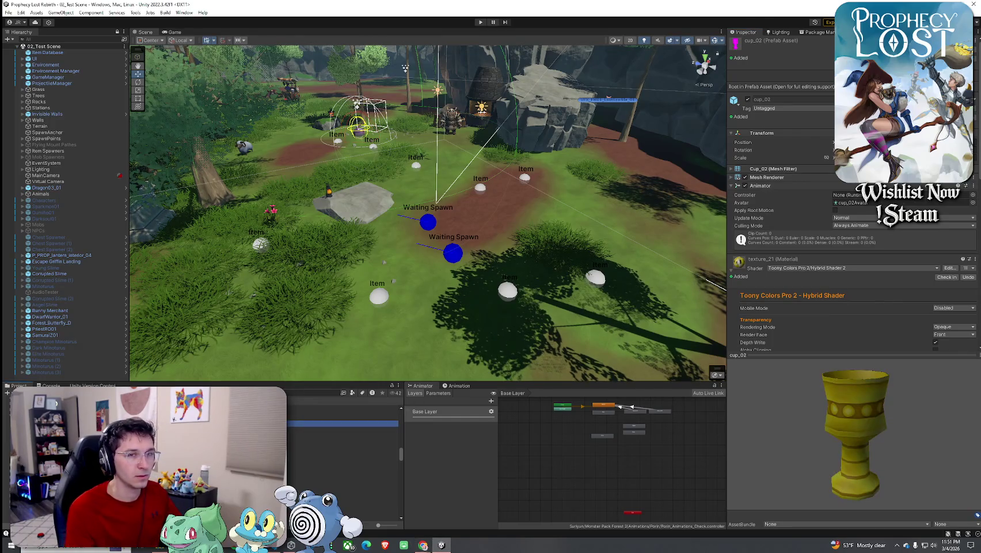
key("alt+Tab")
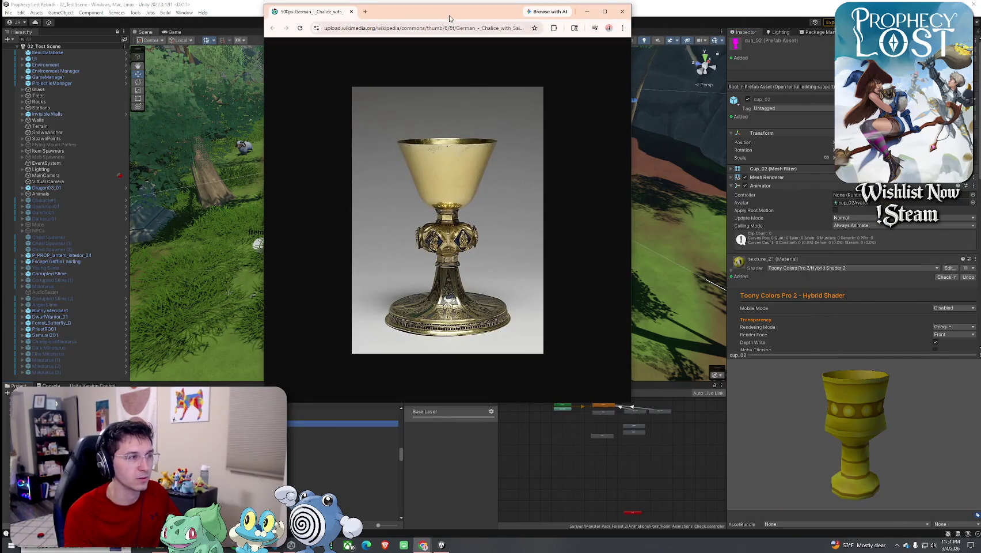
key("alt+Tab")
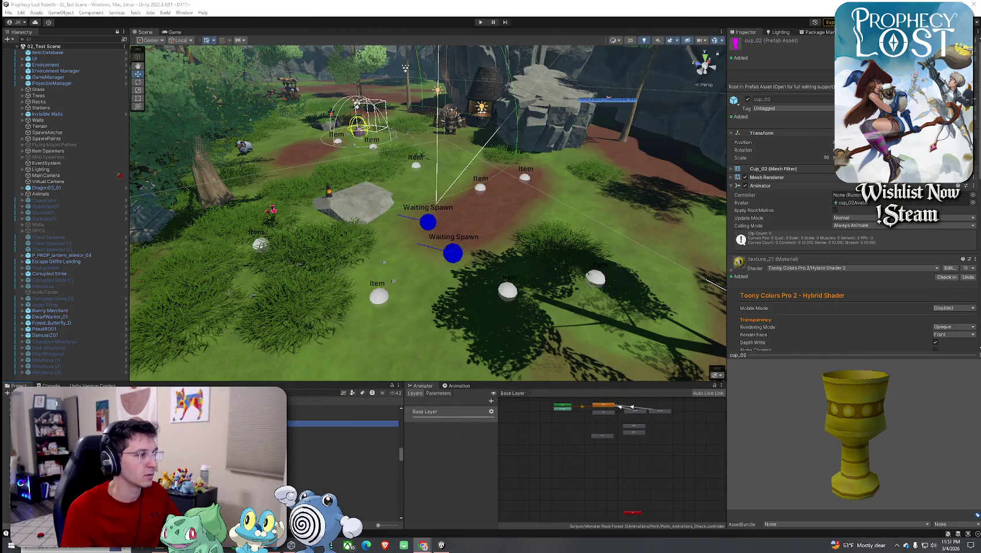
left_click(343, 416)
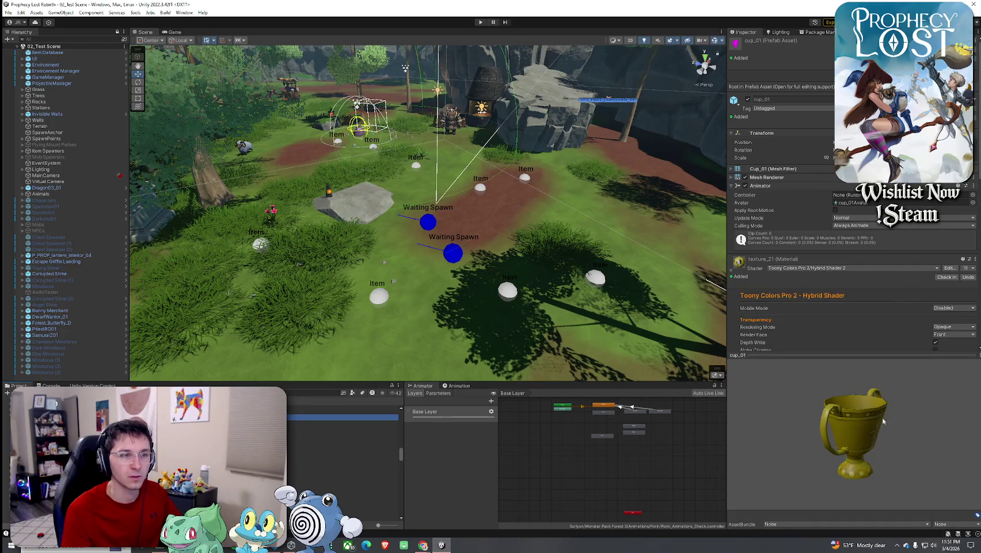
mouse_move(874, 448)
left_mouse_down()
mouse_move(886, 452)
mouse_move(852, 431)
mouse_move(781, 416)
mouse_move(895, 438)
mouse_move(738, 446)
mouse_move(896, 424)
mouse_move(786, 419)
mouse_move(897, 416)
mouse_move(799, 427)
mouse_move(891, 425)
mouse_move(867, 473)
mouse_move(879, 426)
mouse_move(873, 405)
mouse_move(783, 397)
mouse_move(807, 452)
mouse_move(818, 429)
mouse_move(801, 405)
left_mouse_up()
mouse_move(835, 409)
left_mouse_down()
mouse_move(788, 409)
mouse_move(827, 444)
left_mouse_up()
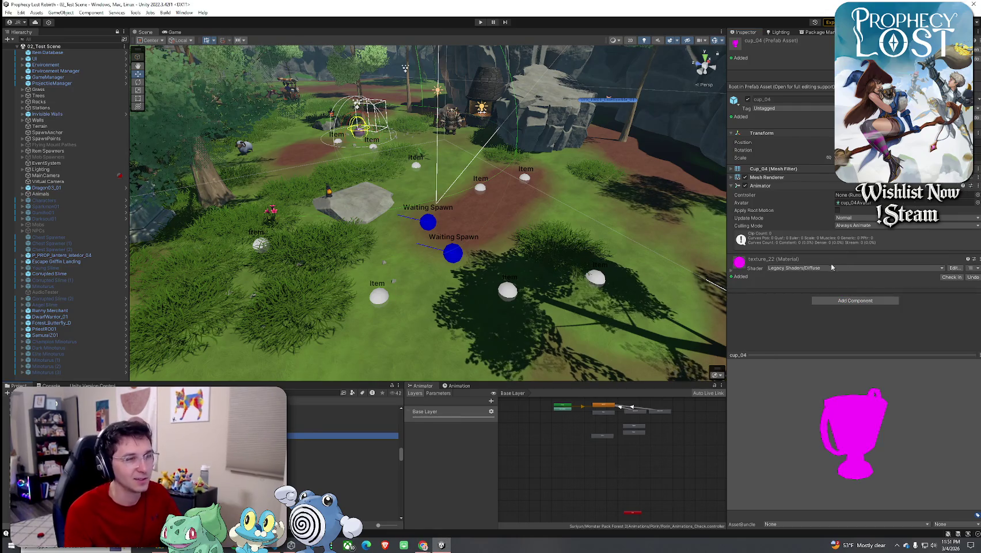
Step: Switch cup_04's material to Toony Colors Pro 2 Hybrid Shader 2 with texture_22 as albedo
left_click(790, 269)
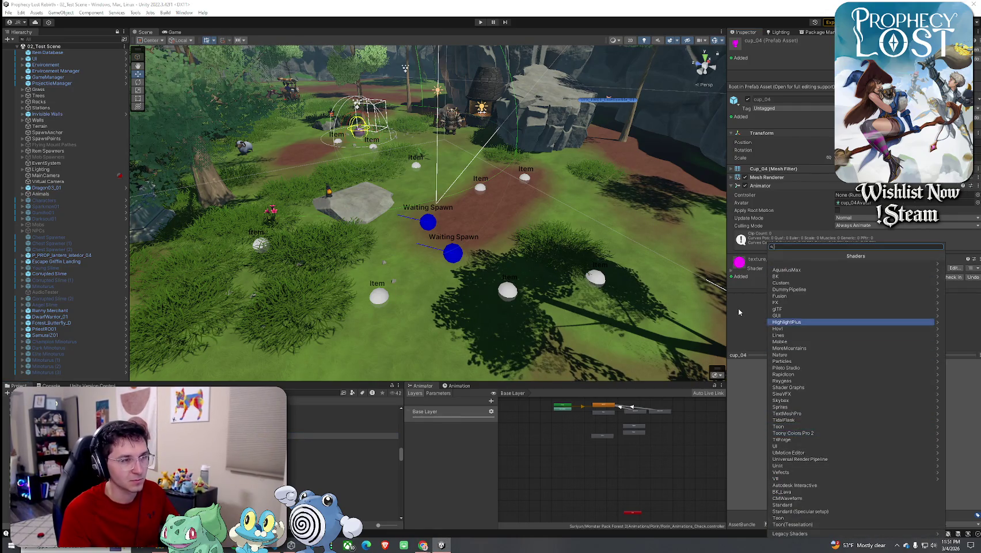
left_click(803, 432)
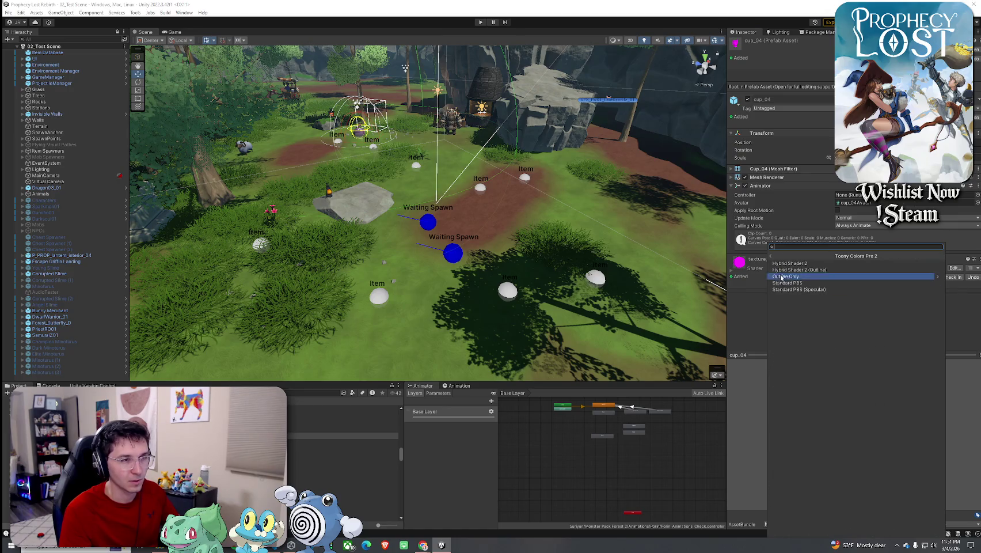
left_click(795, 276)
scroll(947, 328, "down", 3)
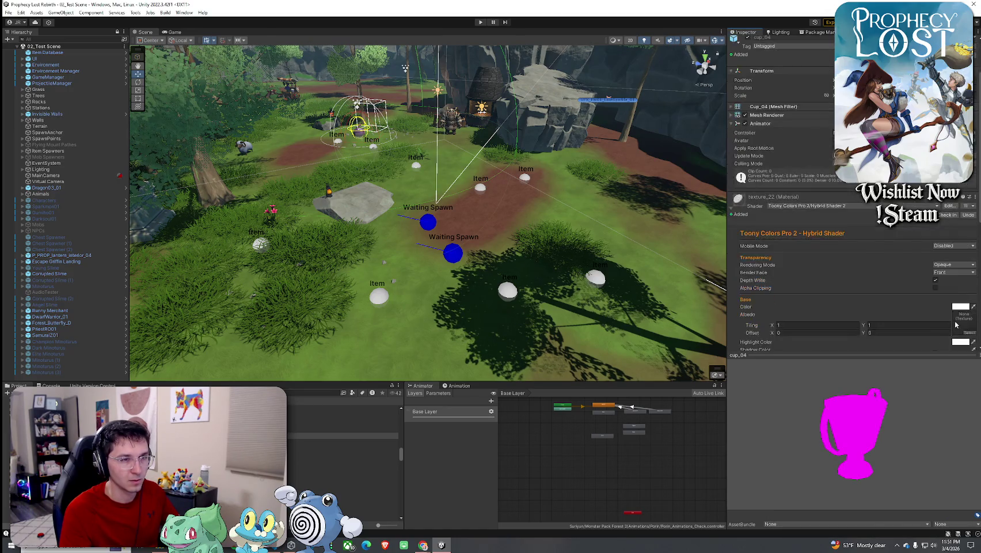
left_click(968, 333)
type("texture 2")
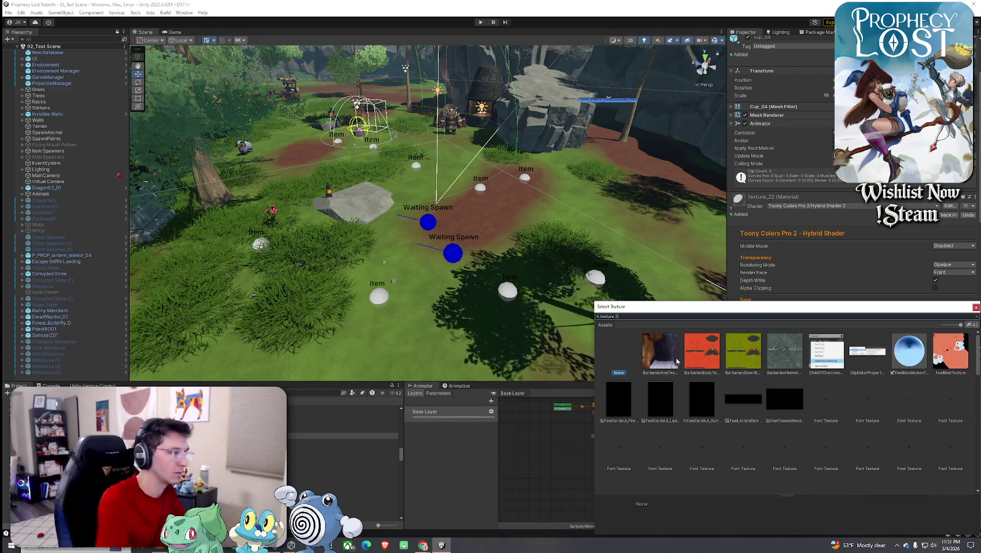
type("ure_22")
double_click(662, 352)
Step: Enable specular and rim lighting (Min 1.47, Max 1.689), then move on to cup_06
scroll(873, 302, "down", 5)
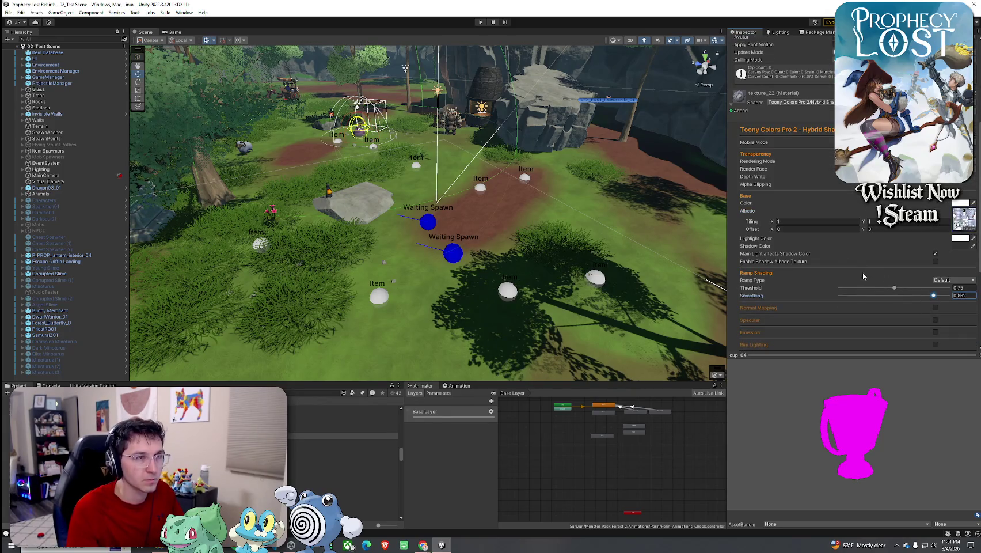
scroll(919, 231, "down", 5)
left_click(942, 216)
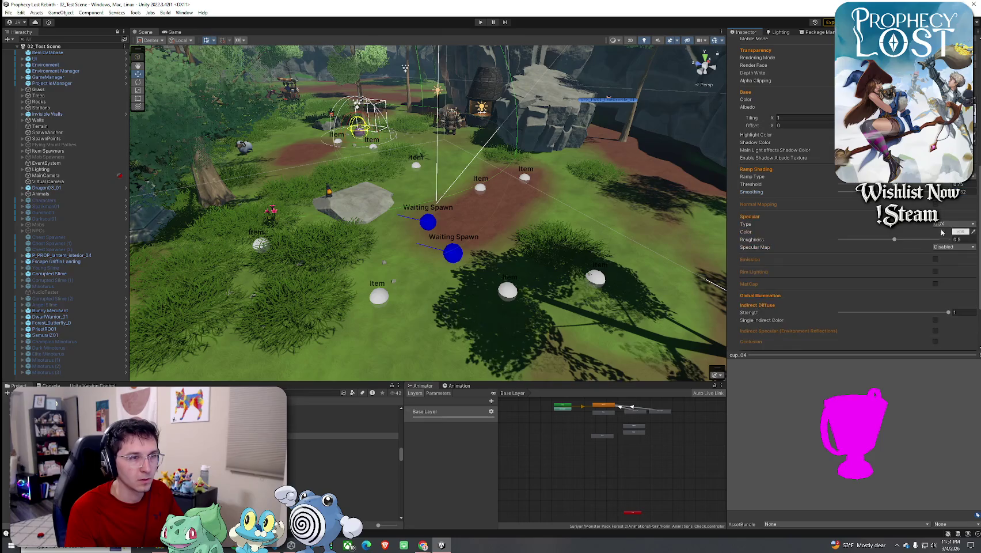
left_click(935, 259)
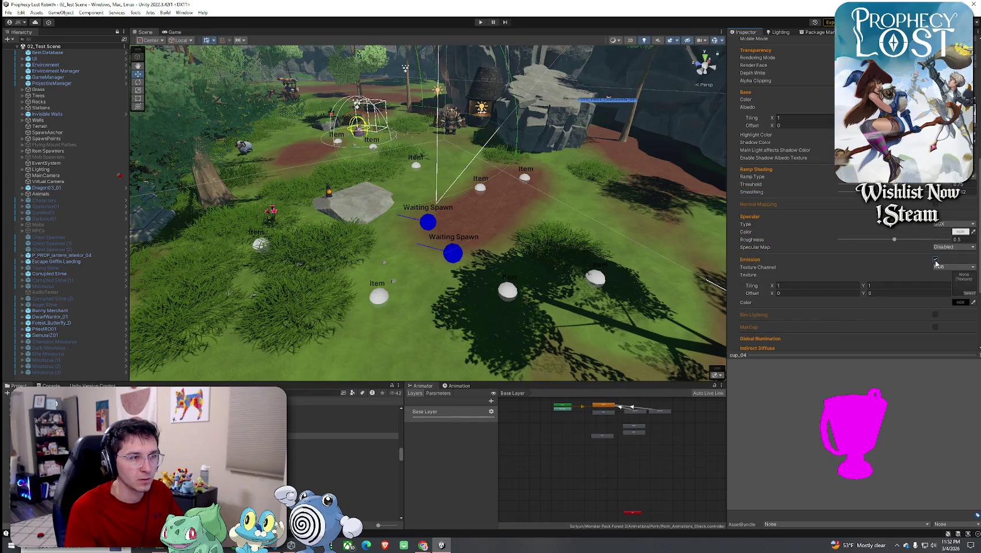
left_click(936, 260)
left_click(935, 272)
left_click(919, 287)
left_click(932, 294)
left_click(866, 413)
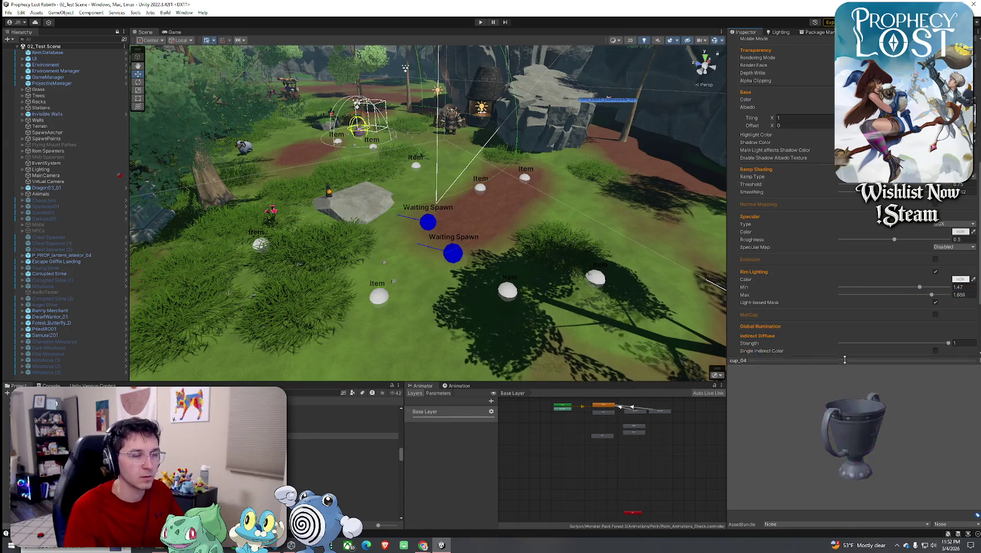
left_click_drag(873, 417, 731, 424)
key("Down")
key("Down")
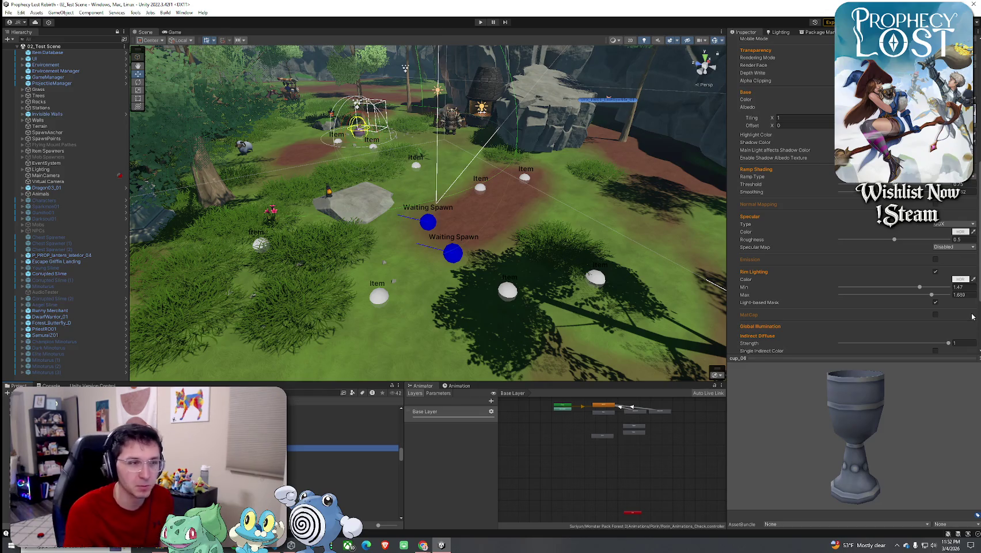
Step: Rotate cup_06's preview and resize the preview area to inspect the rim-lit grey goblet
mouse_move(879, 434)
left_mouse_down()
mouse_move(873, 429)
mouse_move(904, 427)
mouse_move(817, 429)
mouse_move(907, 433)
mouse_move(831, 417)
mouse_move(875, 414)
mouse_move(830, 415)
mouse_move(925, 395)
mouse_move(849, 411)
mouse_move(891, 452)
mouse_move(875, 429)
mouse_move(801, 429)
mouse_move(896, 427)
mouse_move(825, 468)
mouse_move(795, 440)
mouse_move(893, 436)
mouse_move(826, 457)
mouse_move(875, 484)
mouse_move(819, 428)
mouse_move(869, 426)
mouse_move(897, 452)
mouse_move(749, 429)
left_mouse_up()
mouse_move(805, 464)
left_mouse_down()
mouse_move(756, 440)
mouse_move(783, 443)
mouse_move(842, 478)
mouse_move(822, 440)
mouse_move(832, 464)
mouse_move(855, 424)
mouse_move(788, 407)
mouse_move(828, 451)
mouse_move(814, 429)
mouse_move(816, 439)
mouse_move(942, 424)
mouse_move(777, 425)
mouse_move(809, 433)
mouse_move(802, 478)
mouse_move(907, 446)
mouse_move(874, 445)
mouse_move(890, 446)
mouse_move(804, 471)
mouse_move(884, 442)
mouse_move(829, 416)
left_mouse_up()
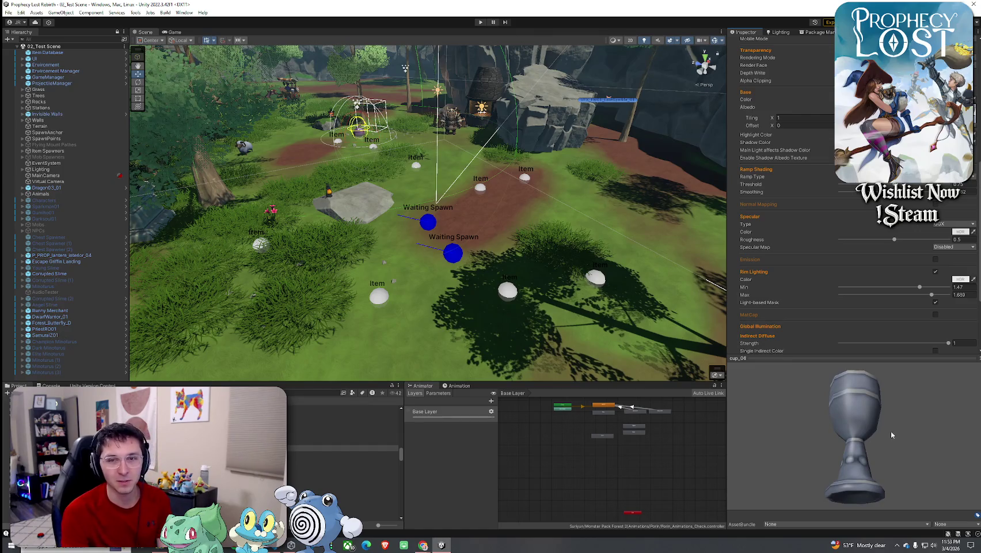
mouse_move(904, 436)
left_mouse_down()
mouse_move(871, 445)
mouse_move(864, 431)
left_mouse_up()
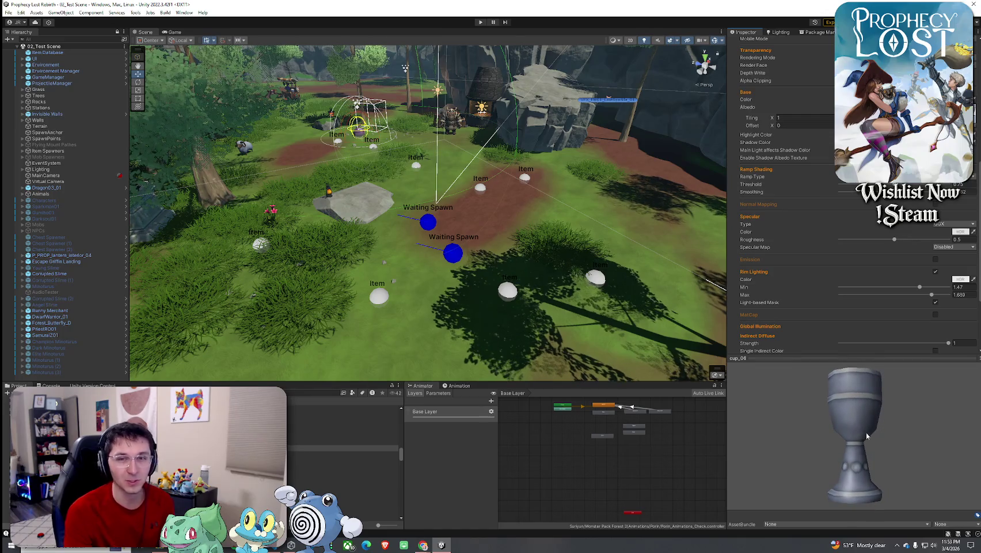
left_click_drag(884, 358, 884, 405)
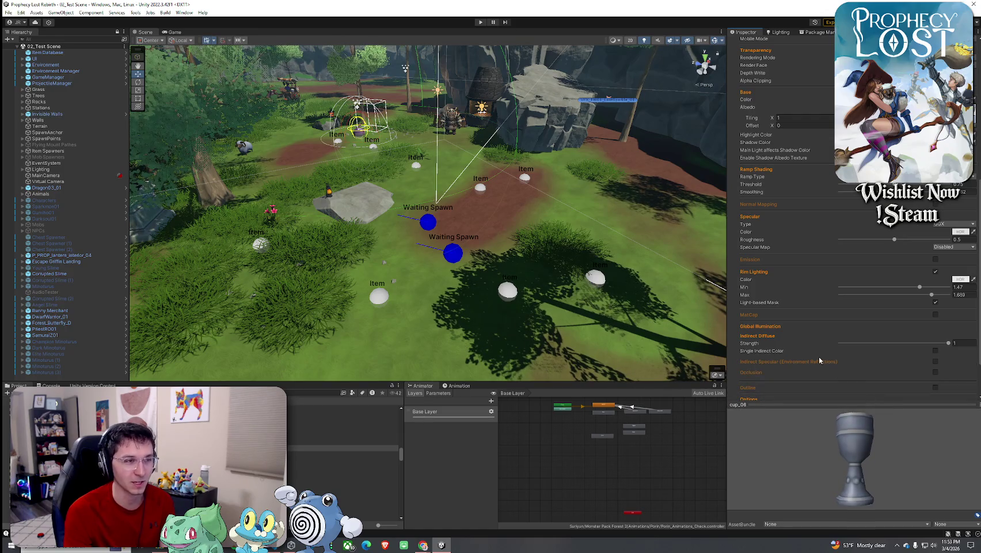
scroll(819, 355, "down", 3)
scroll(794, 356, "up", 1)
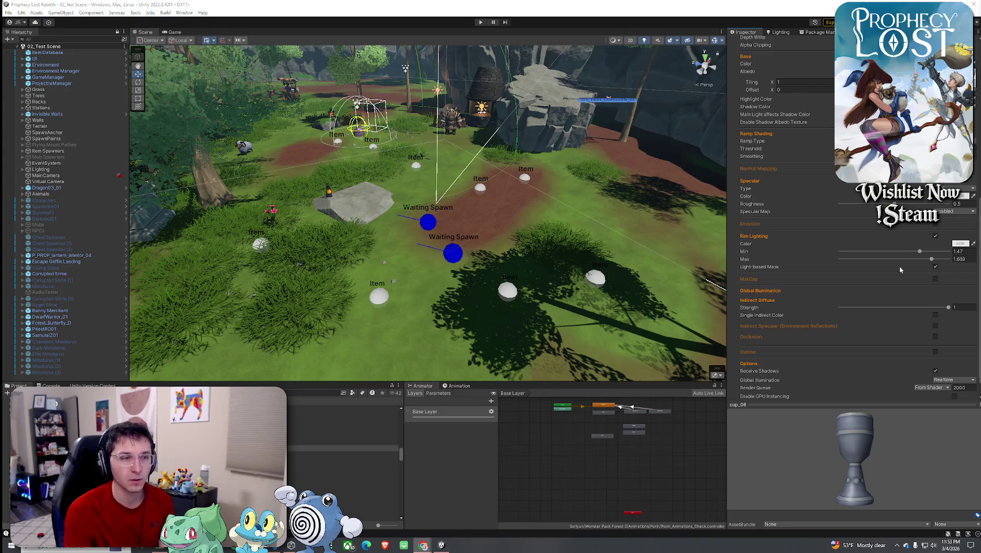
scroll(933, 278, "down", 1)
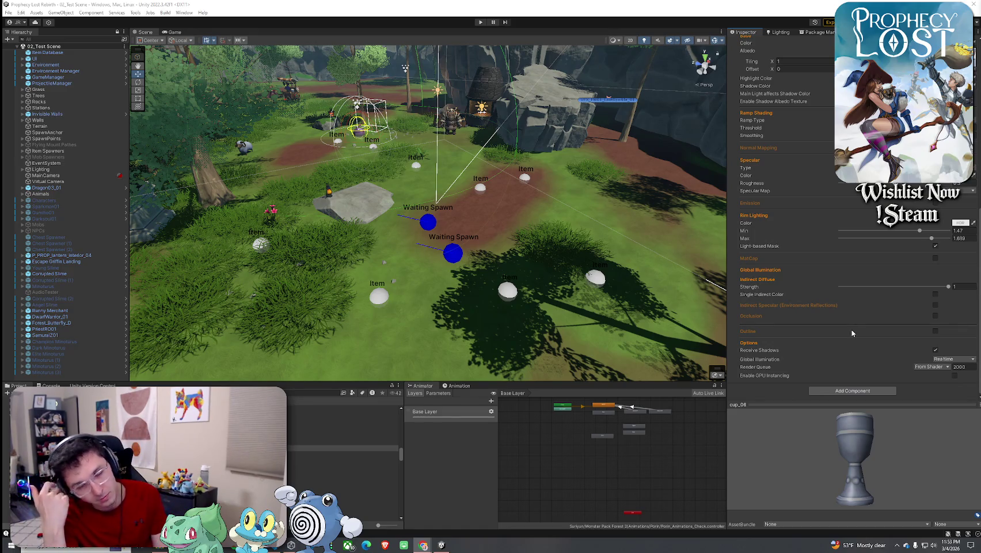
mouse_move(809, 406)
left_mouse_down()
mouse_move(815, 281)
mouse_move(824, 326)
left_mouse_up()
mouse_move(854, 400)
left_mouse_down()
mouse_move(895, 447)
mouse_move(855, 438)
left_mouse_up()
Step: Switch cup_07's material to the Toony Colors Pro 2 Hybrid Shader 2
left_click(352, 455)
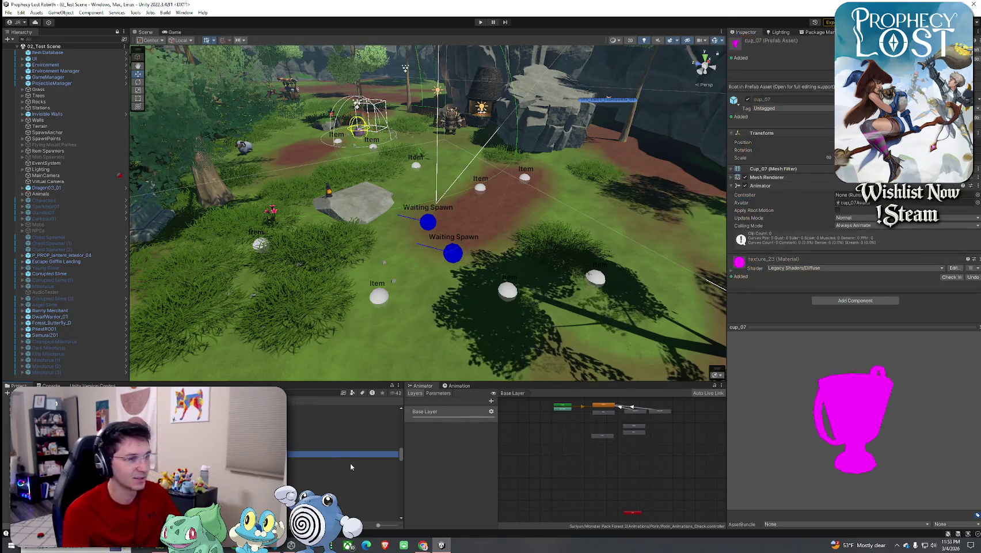
left_click(797, 268)
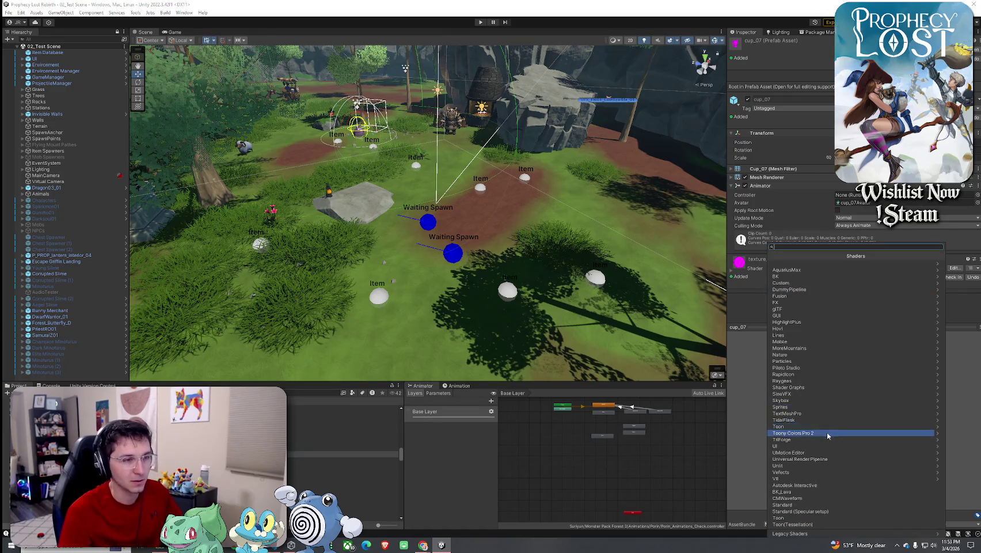
mouse_move(809, 265)
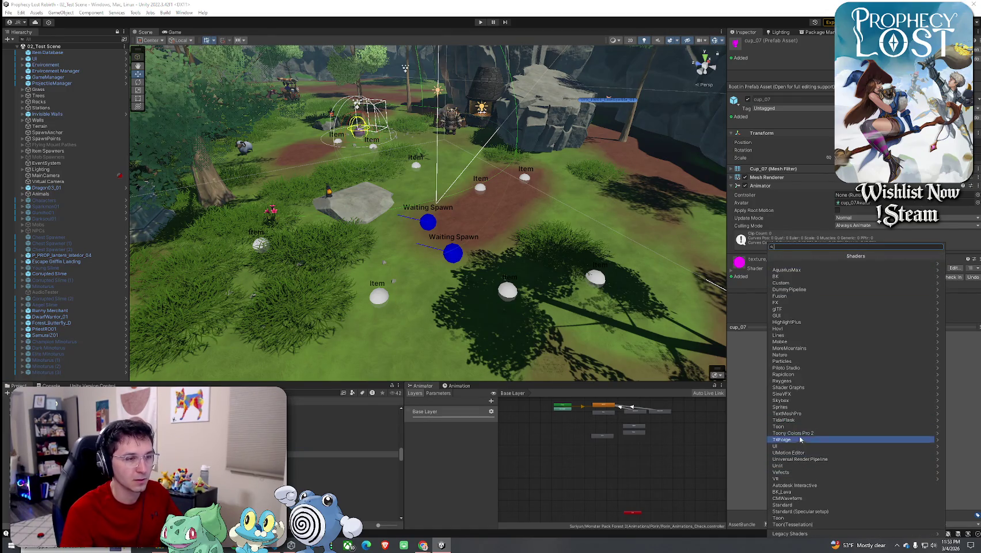
left_click(806, 439)
left_click(795, 264)
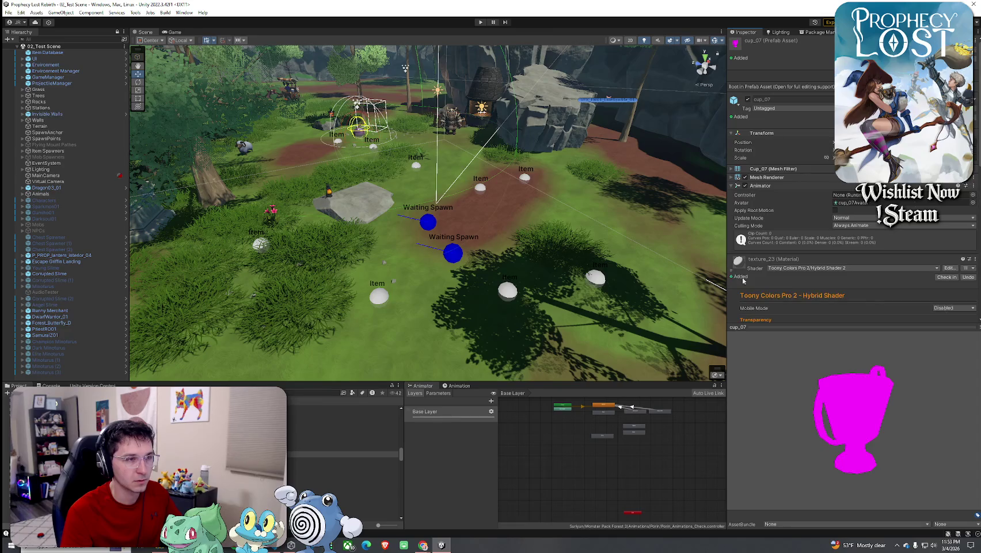
Step: Assign texture 23 as the albedo and enable rim lighting on cup_07's material
scroll(897, 322, "down", 5)
left_click(969, 241)
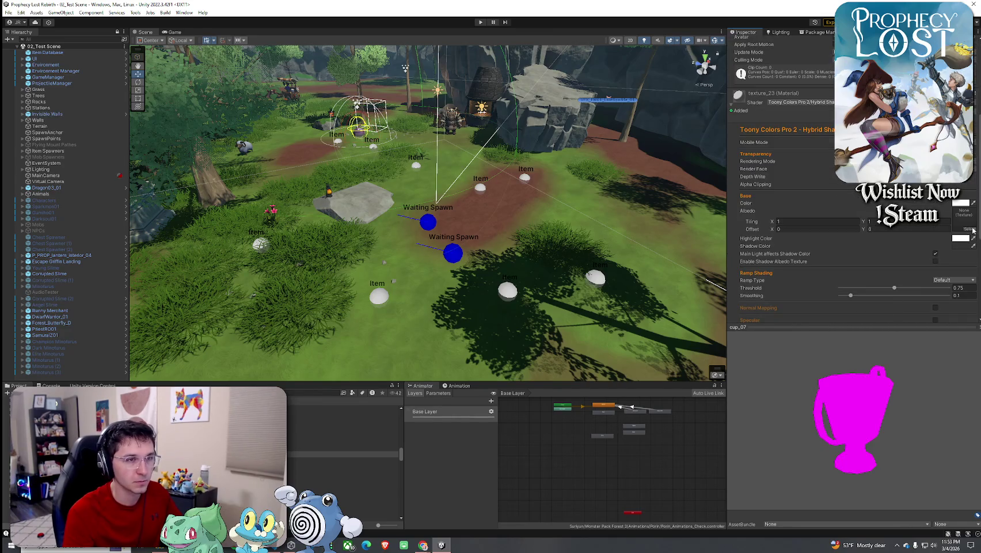
type("texture 23")
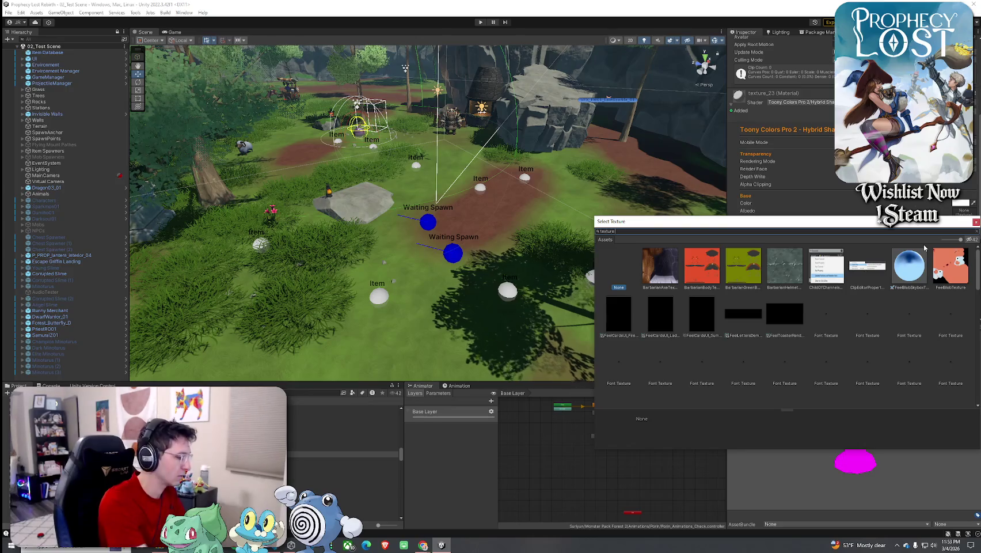
double_click(660, 266)
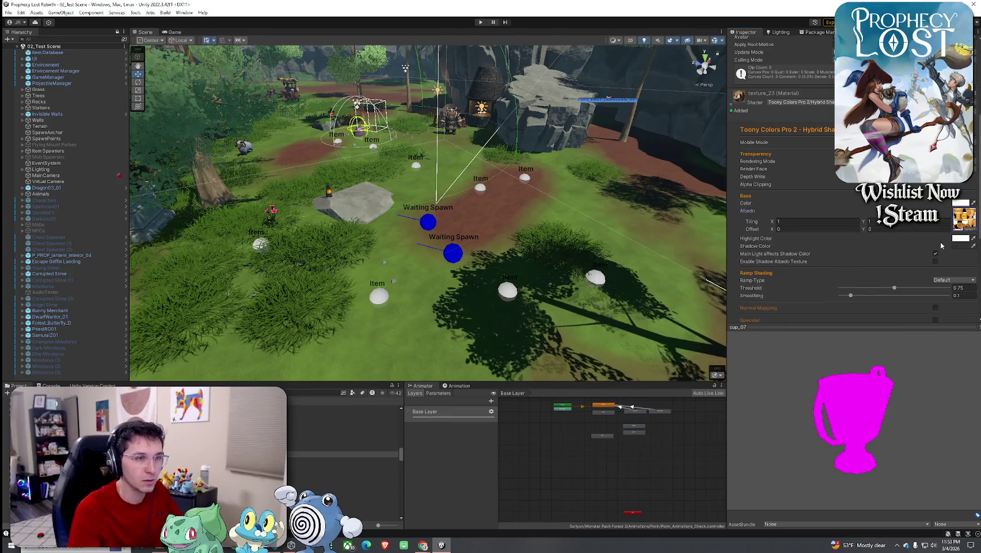
scroll(911, 297, "down", 4)
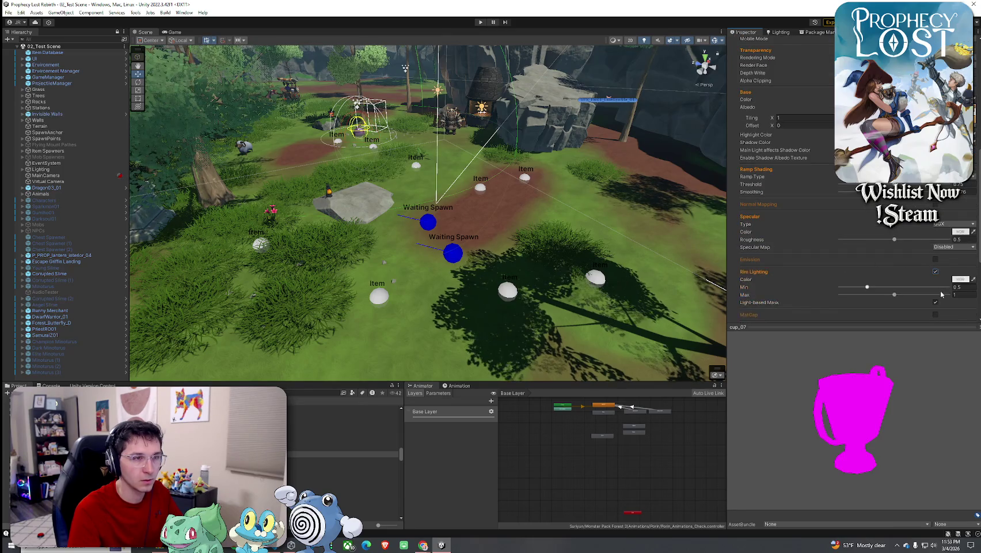
left_click(935, 271)
mouse_move(854, 338)
left_mouse_down()
mouse_move(772, 345)
mouse_move(899, 330)
mouse_move(807, 378)
mouse_move(888, 428)
mouse_move(867, 418)
mouse_move(862, 435)
mouse_move(825, 415)
mouse_move(846, 433)
mouse_move(875, 430)
mouse_move(820, 411)
mouse_move(904, 418)
mouse_move(822, 416)
mouse_move(857, 418)
mouse_move(847, 417)
left_mouse_up()
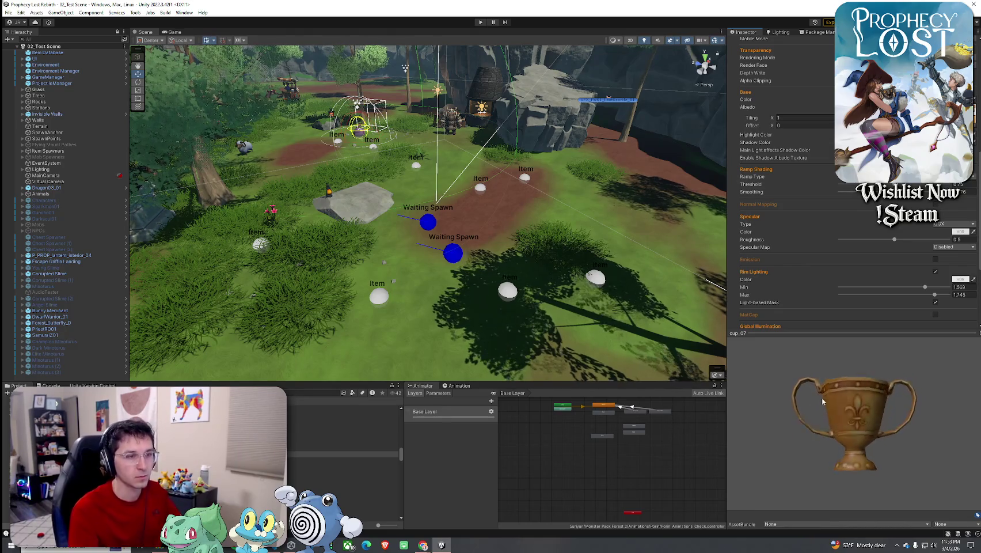
Step: Capture the bronze trophy preview with the Snipping Tool
key("super")
type("snip")
key("Return")
key("ctrl+n")
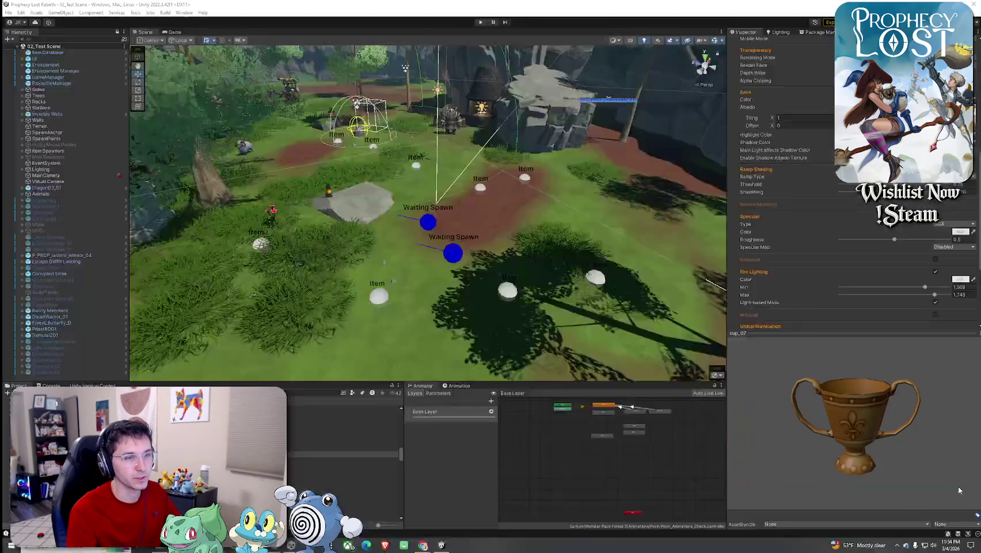
left_click_drag(959, 490, 769, 367)
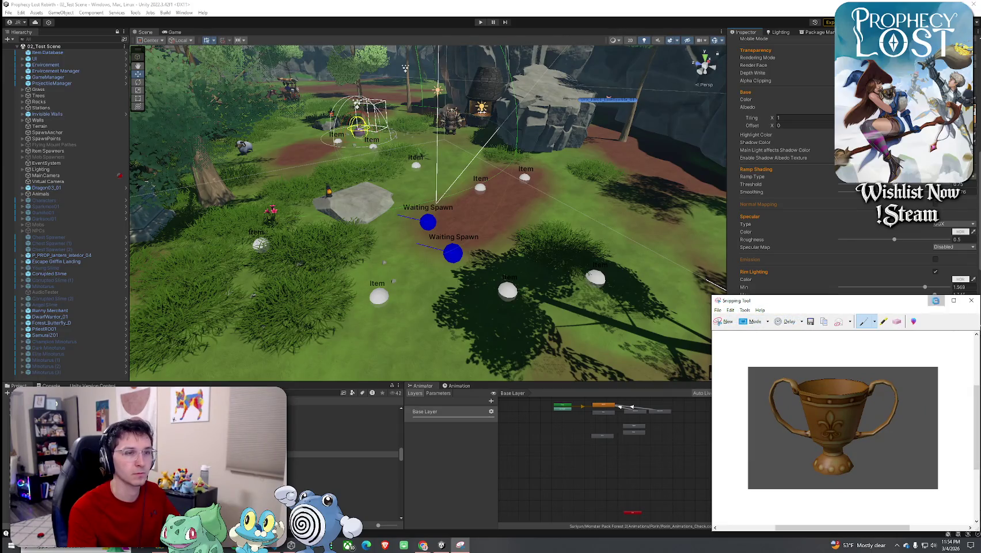
Step: Minimize the bronze trophy snip and select the cup_08 prefab
left_click(936, 300)
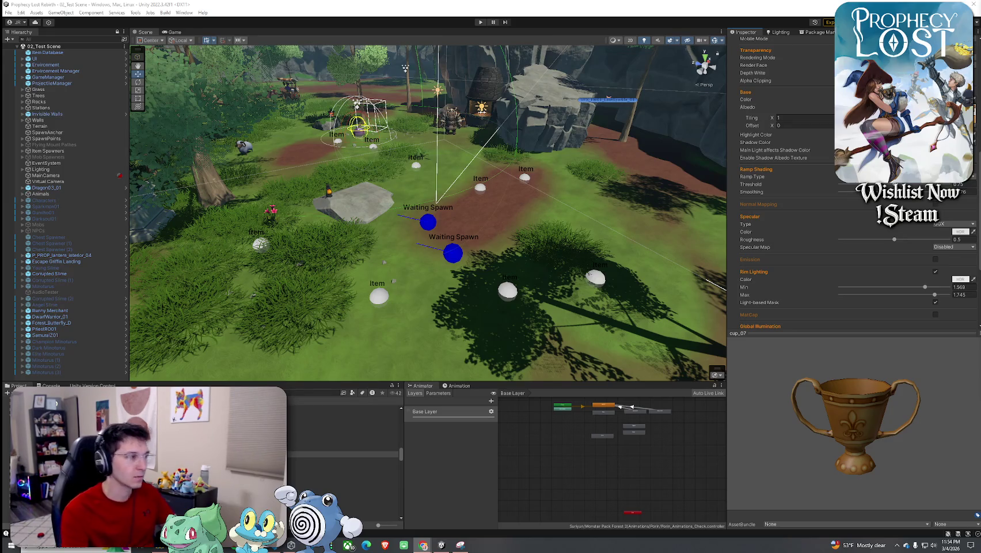
left_click(343, 448)
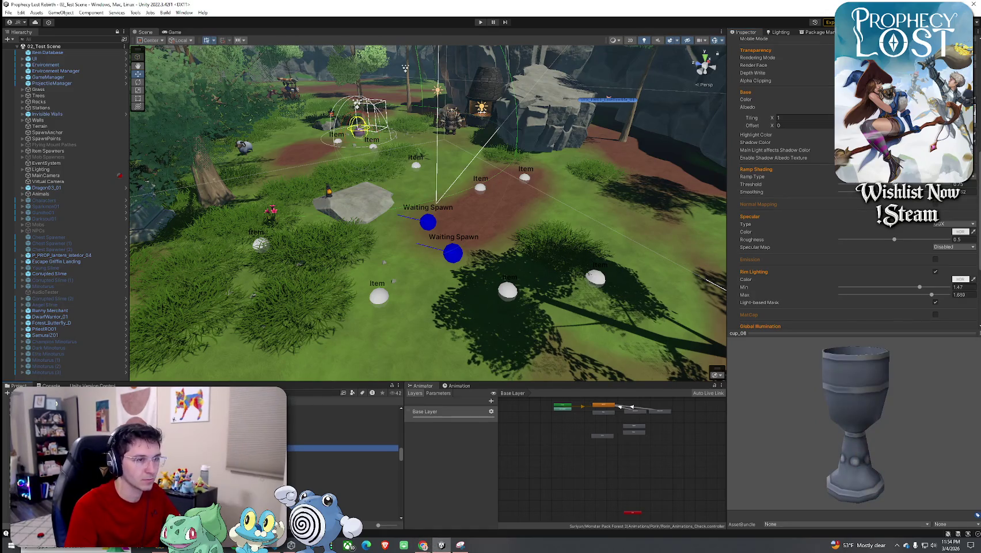
Step: Browse the cup prefabs from cup_04 through cup_08, ending on the bronze cup_09 goblet
left_click(343, 435)
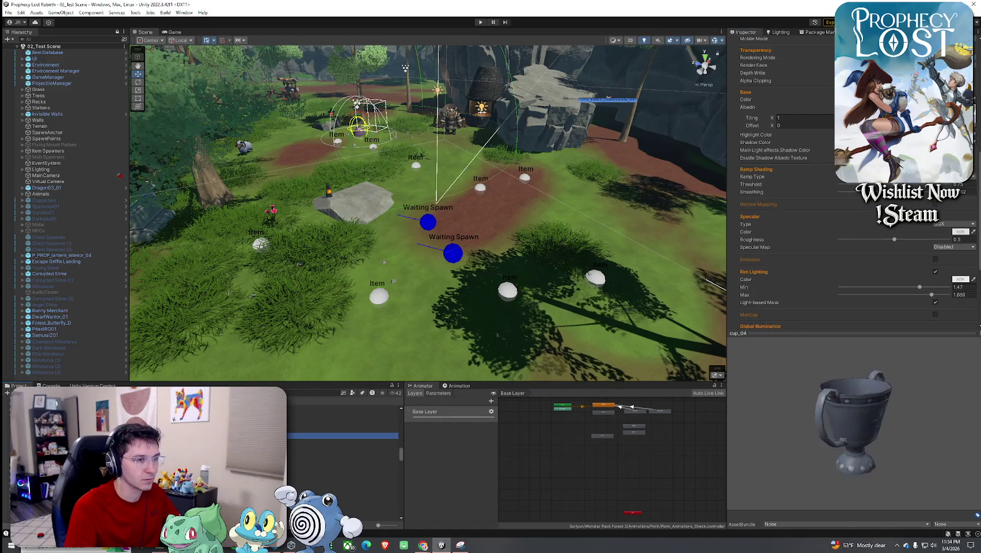
left_click(342, 461)
left_click(343, 472)
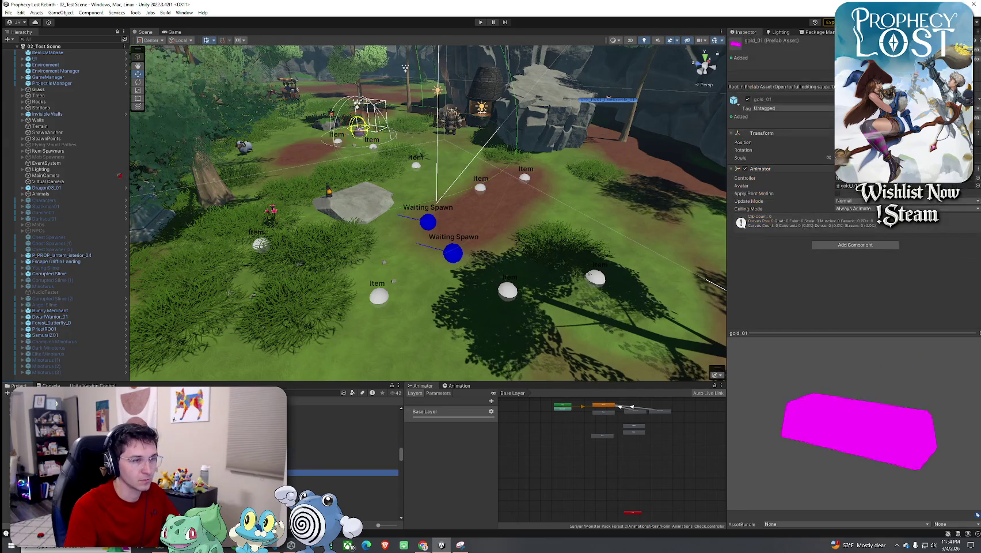
left_click(342, 465)
left_click(343, 460)
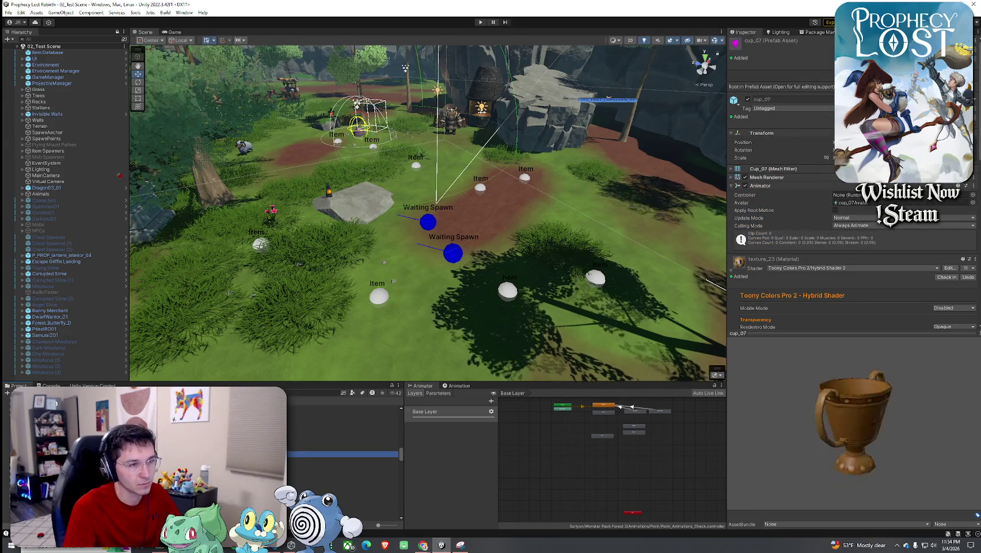
left_click(343, 466)
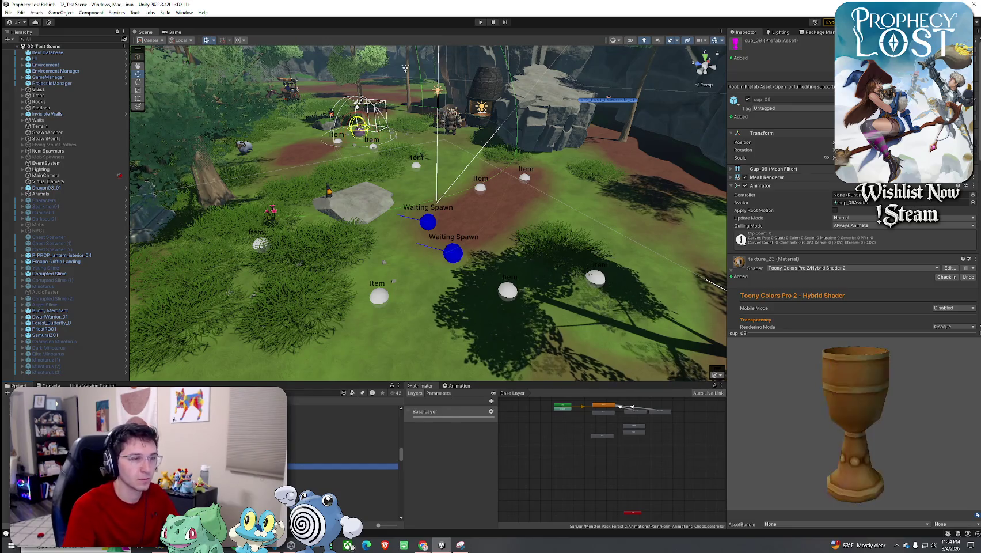
Step: Relaunch the Snipping Tool from Windows search
key("super")
type("snip")
key("Return")
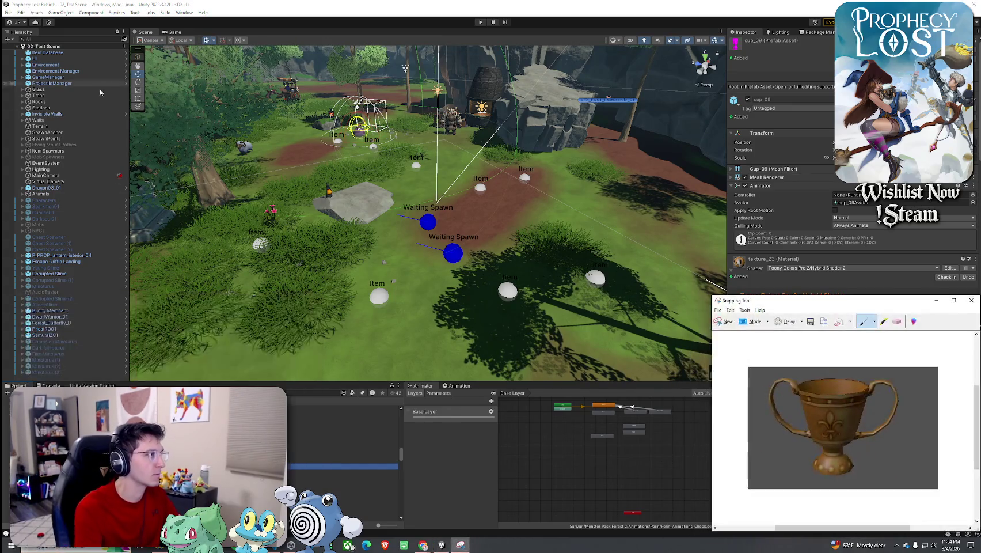
Step: Snip the cup_09 goblet preview and copy it to the clipboard
left_click(726, 325)
left_click_drag(811, 350, 923, 509)
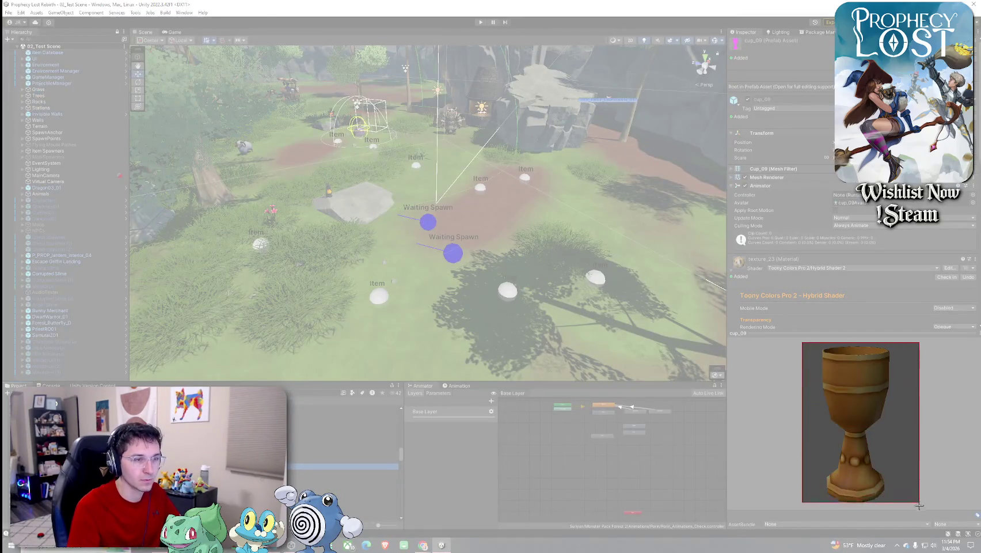
left_click(786, 269)
left_click(796, 278)
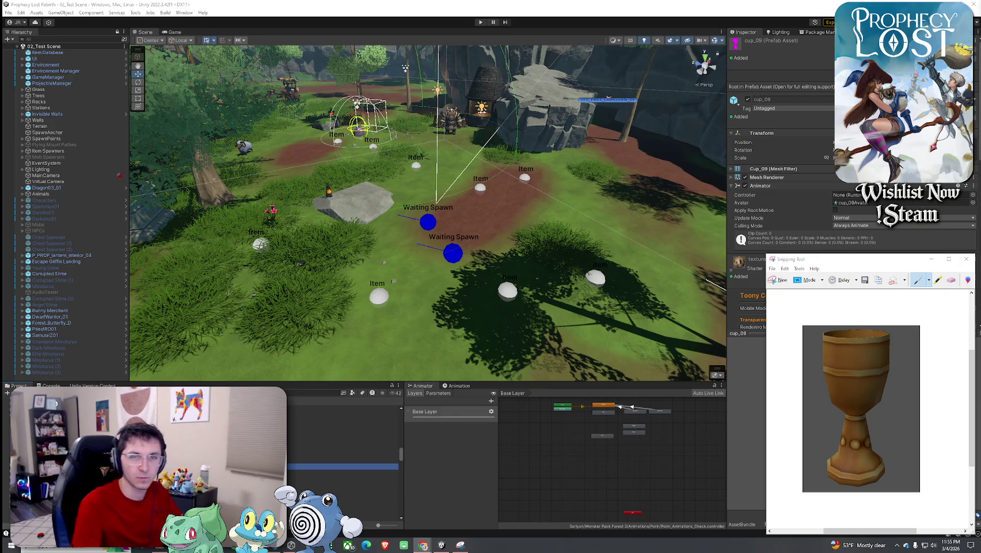
Step: Close the Snipping Tool without saving and tilt cup_09 to a side-on view
left_click(966, 259)
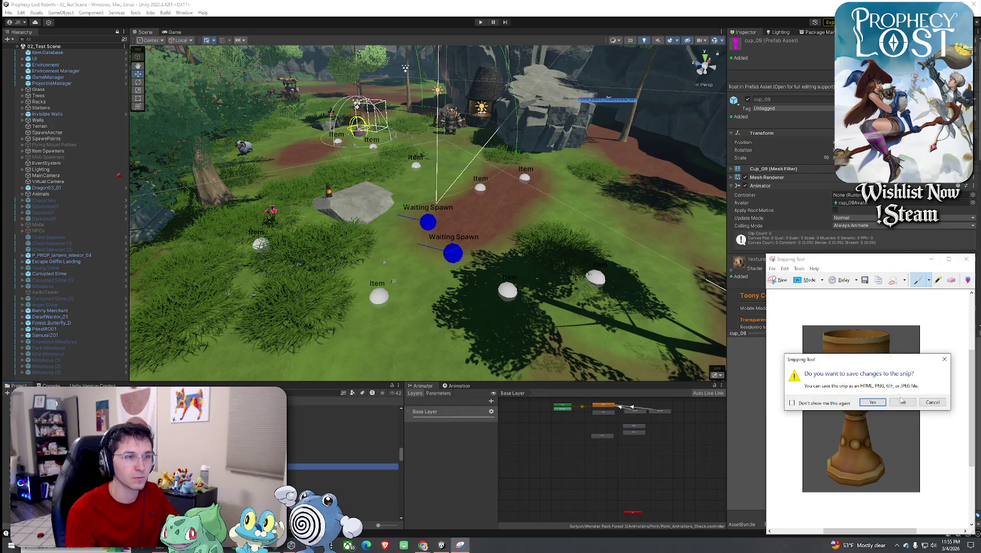
left_click(901, 398)
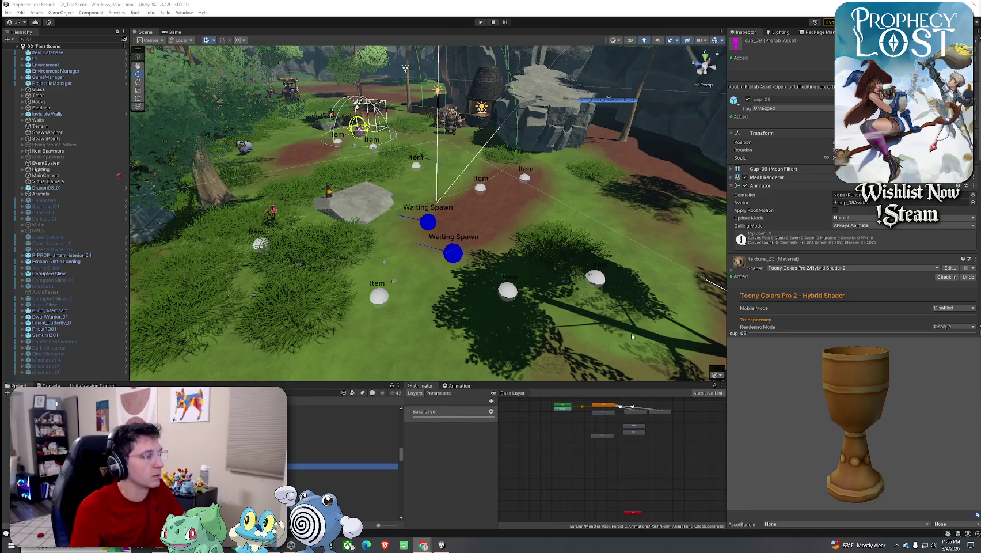
left_click_drag(903, 386, 904, 372)
Step: Rotate the goblet preview, check cup_08 and cup_03, then settle on the brown cup_09
mouse_move(820, 391)
left_mouse_down()
mouse_move(853, 396)
mouse_move(879, 358)
mouse_move(934, 344)
mouse_move(856, 388)
mouse_move(817, 388)
mouse_move(845, 382)
left_mouse_up()
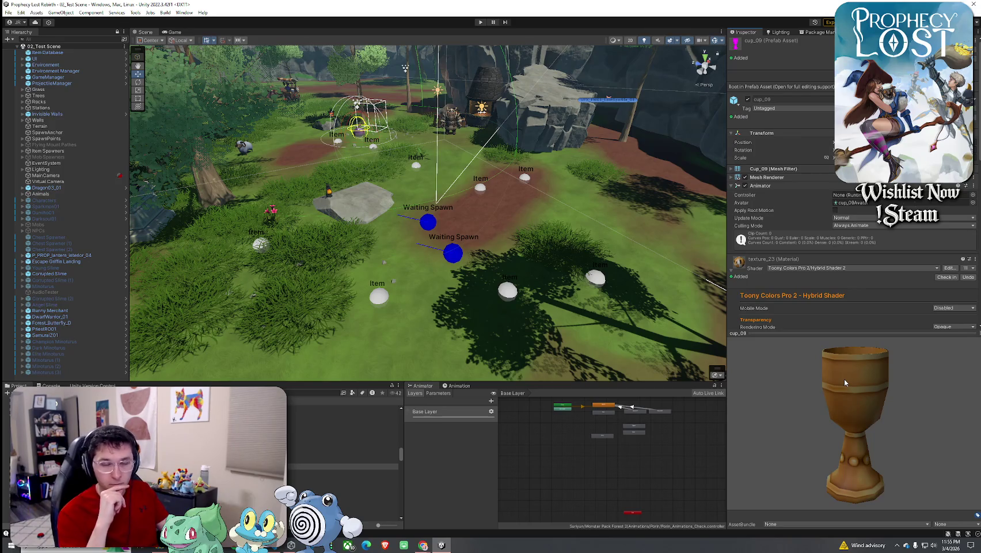
mouse_move(844, 379)
left_mouse_down()
mouse_move(778, 364)
mouse_move(840, 423)
mouse_move(781, 410)
mouse_move(767, 416)
left_mouse_up()
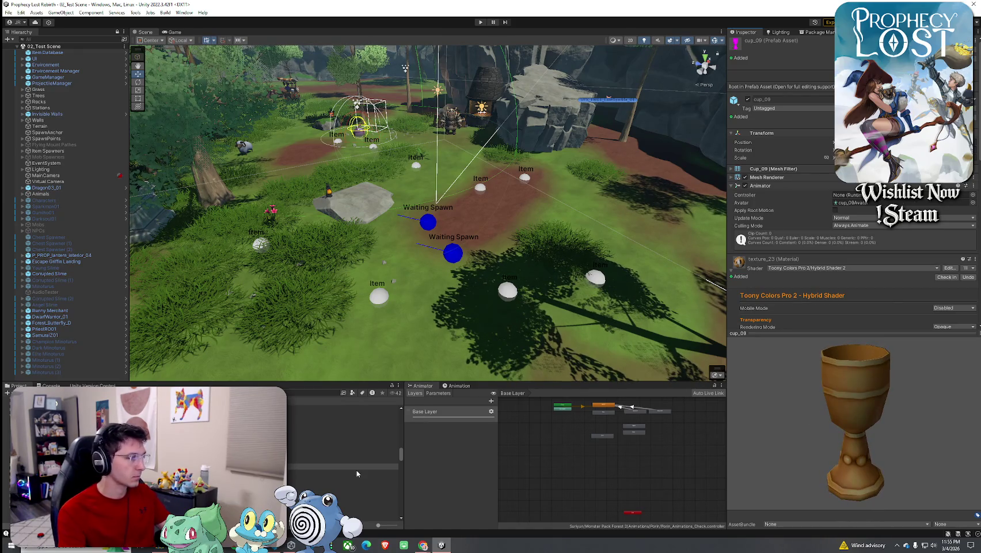
left_click(343, 460)
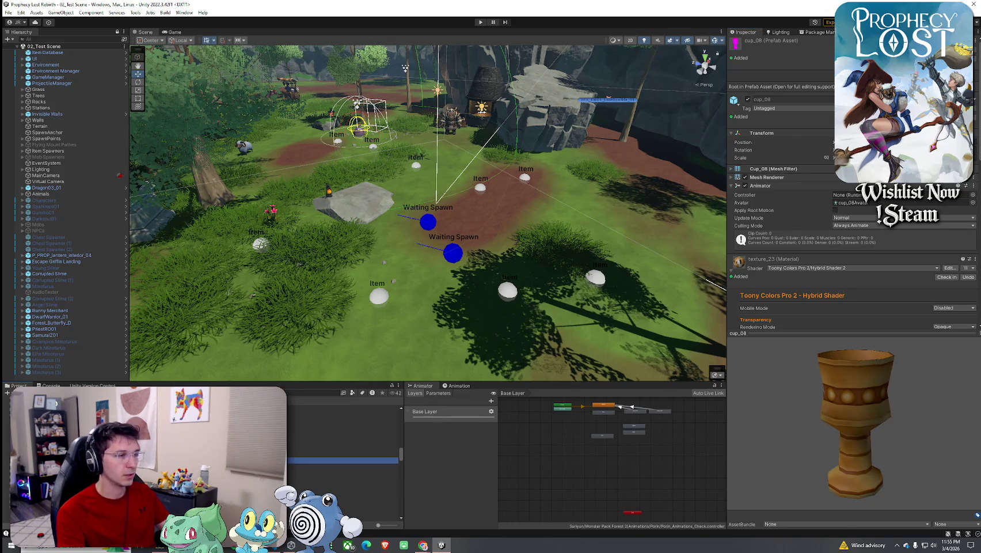
left_click(343, 467)
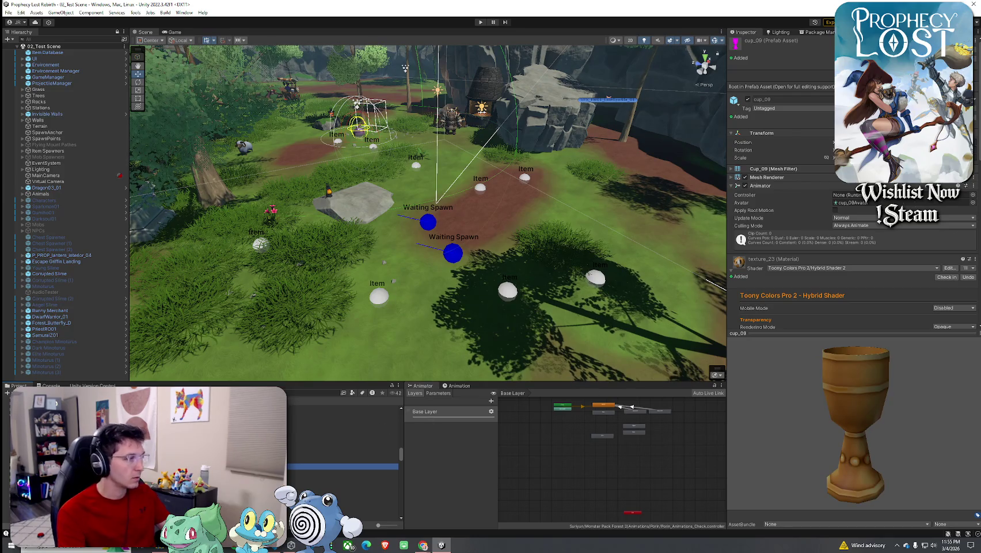
left_click(343, 445)
left_click(343, 429)
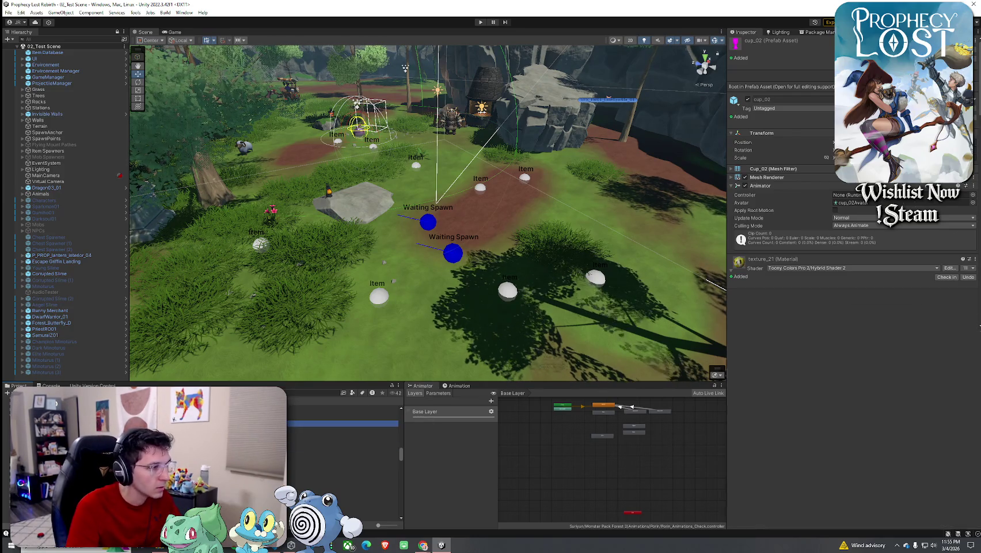
left_click(342, 467)
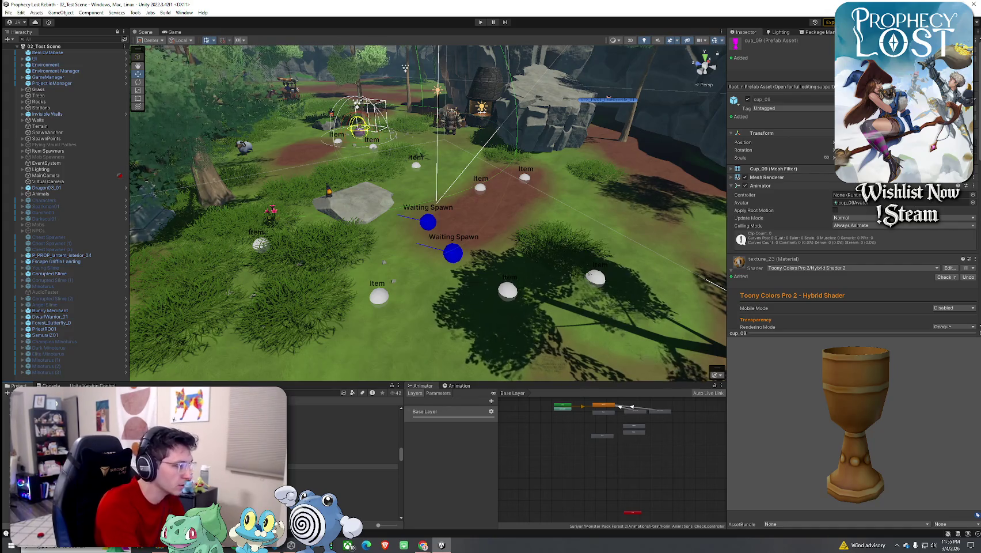
Step: Rename cup_09 to Bronze Goblet and cup_01 to Golden Chalice
key("Return")
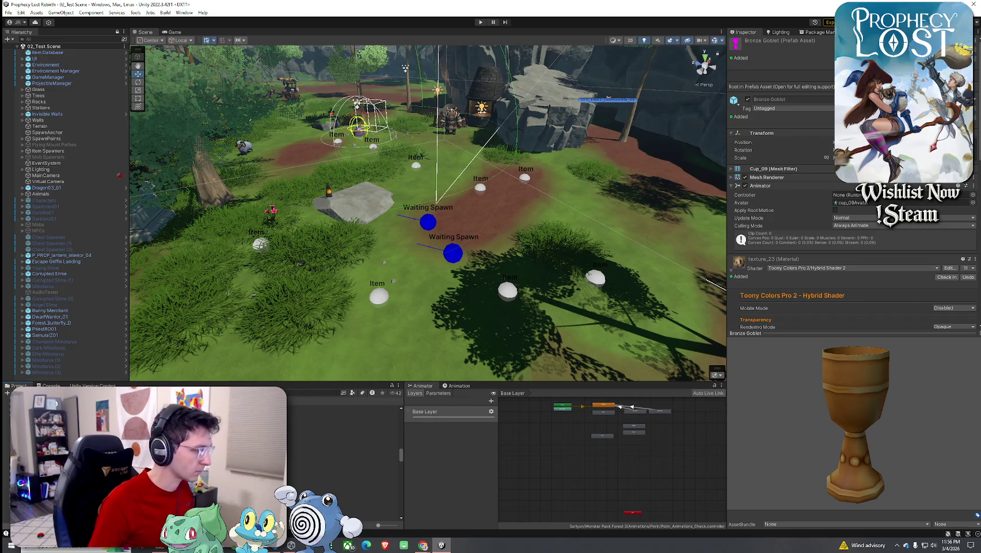
left_click(342, 475)
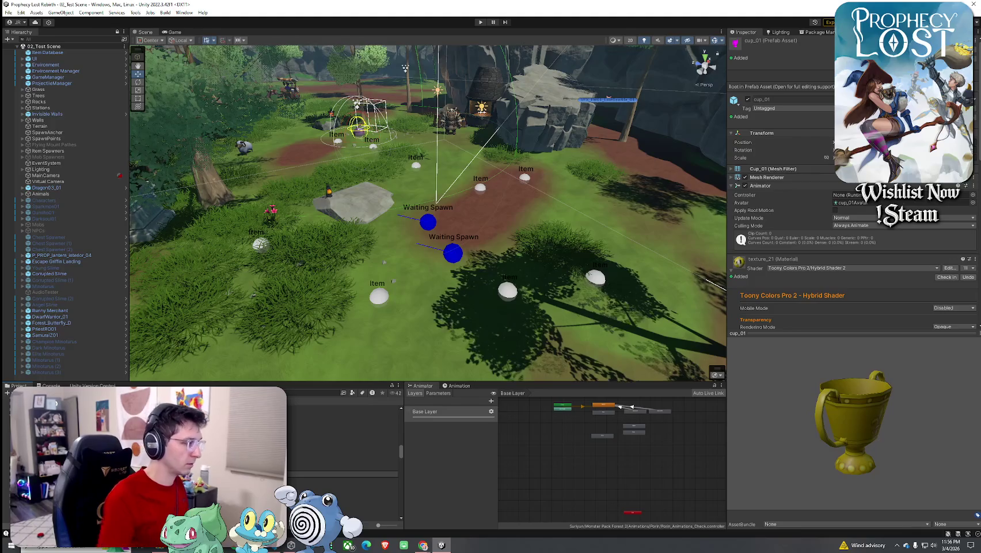
key("Return")
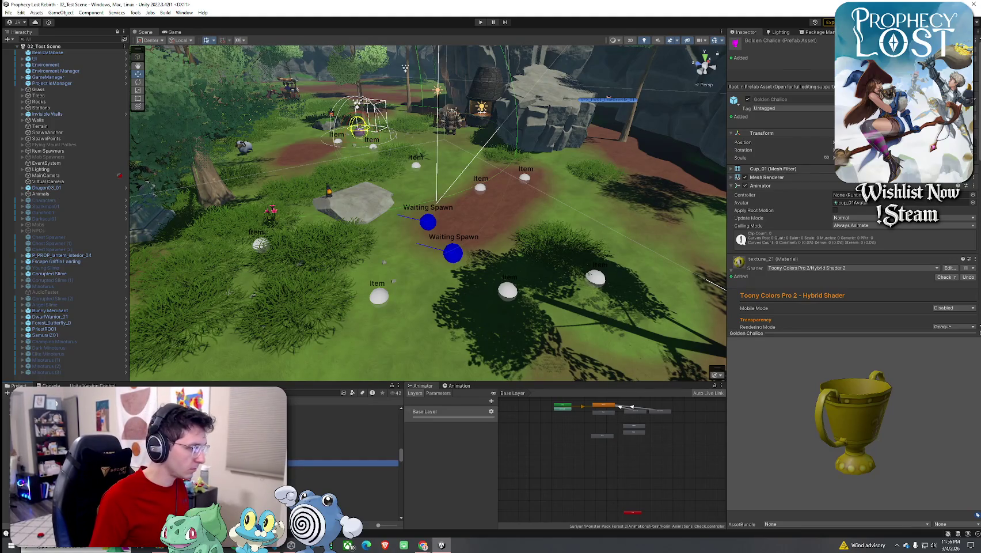
Step: Browse past cup_02 and select the yellow cup_03 goblet prefab
scroll(345, 455, "down", 2)
scroll(346, 455, "up", 3)
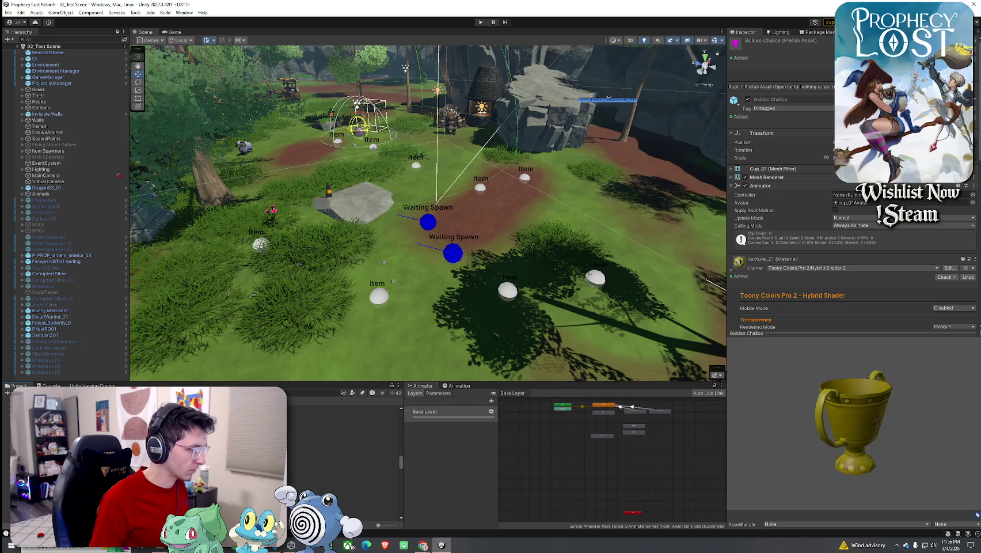
scroll(346, 455, "down", 1)
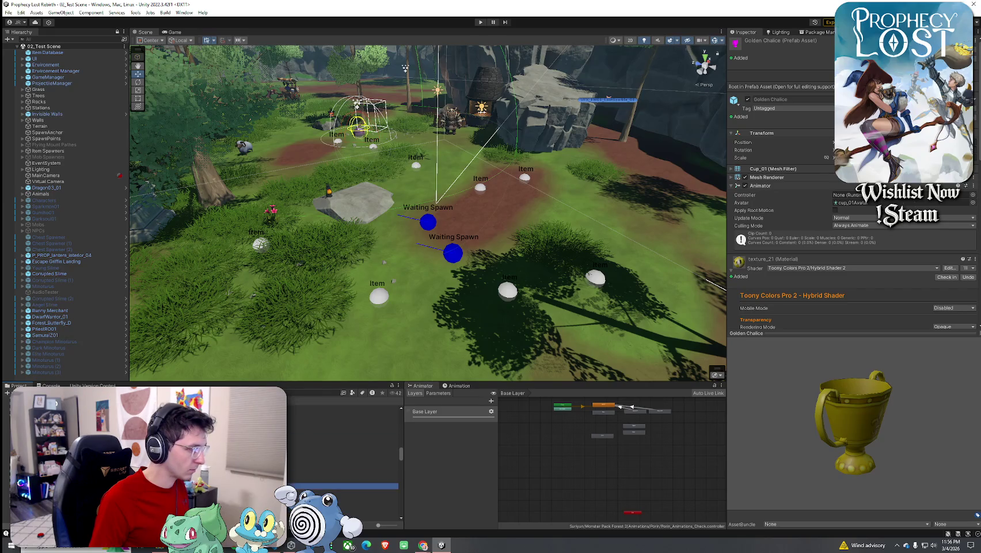
left_click(342, 431)
left_click(342, 437)
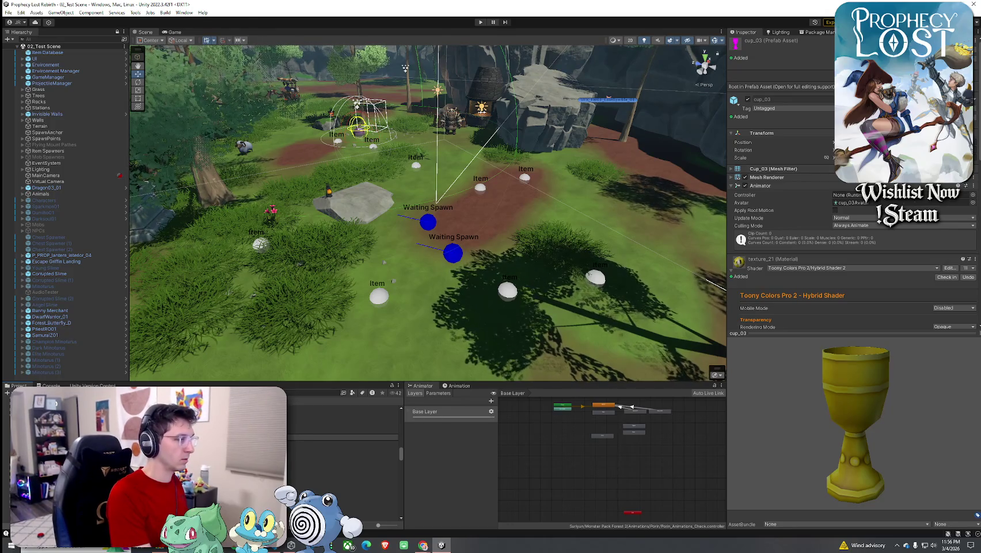
Step: Rename cup_03 to 'Golden Goblet', correcting the initial 'Golden Golbet' misspelling
type("Golden Golbet")
key("Return")
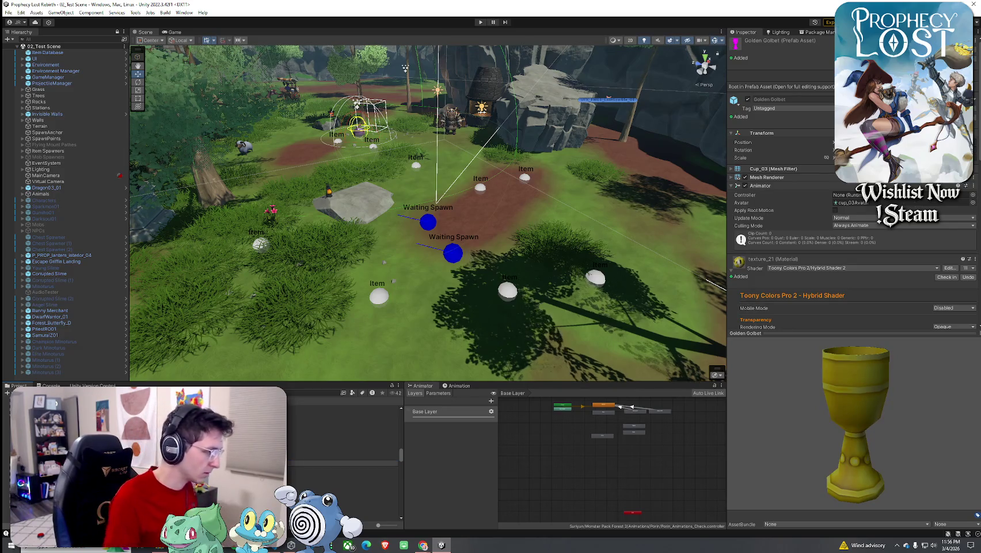
type("Golden Goblet")
key("Return")
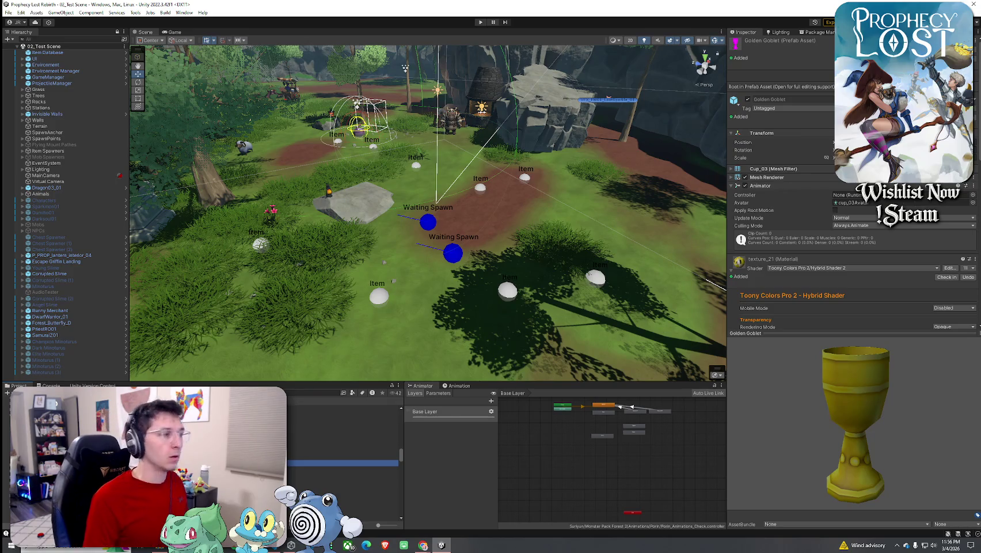
Step: Move on to the next prefab, the magenta jug_001
scroll(346, 449, "down", 3)
scroll(346, 449, "down", 2)
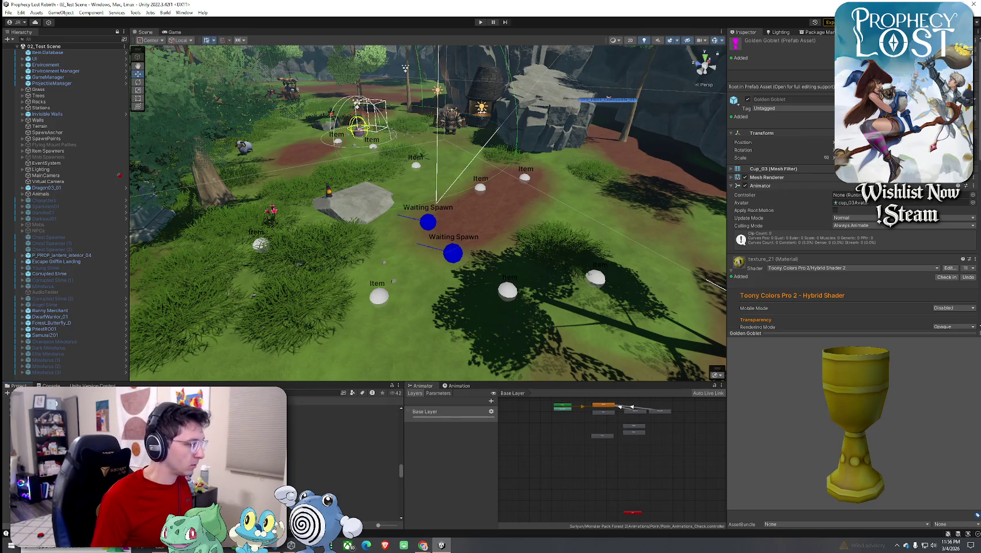
scroll(345, 449, "up", 2)
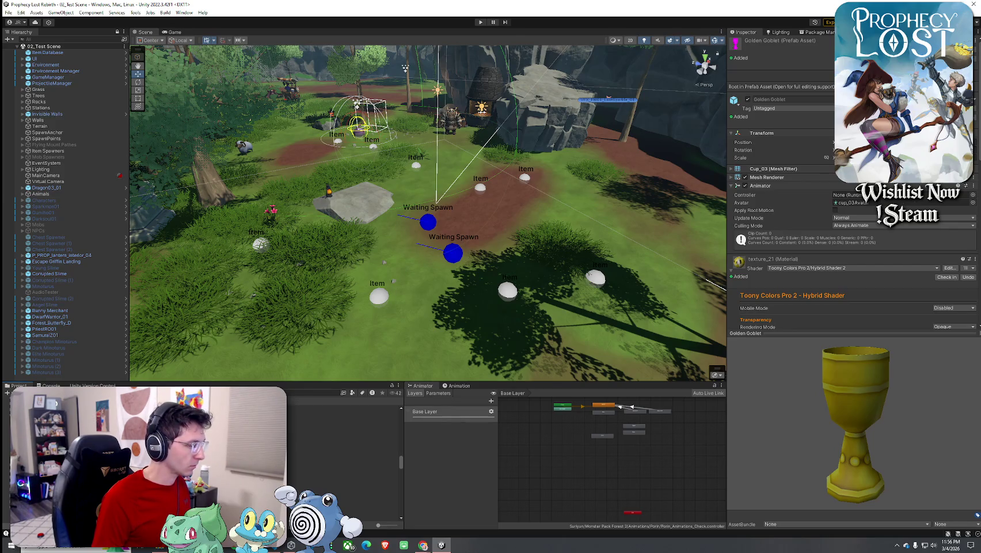
scroll(345, 449, "up", 2)
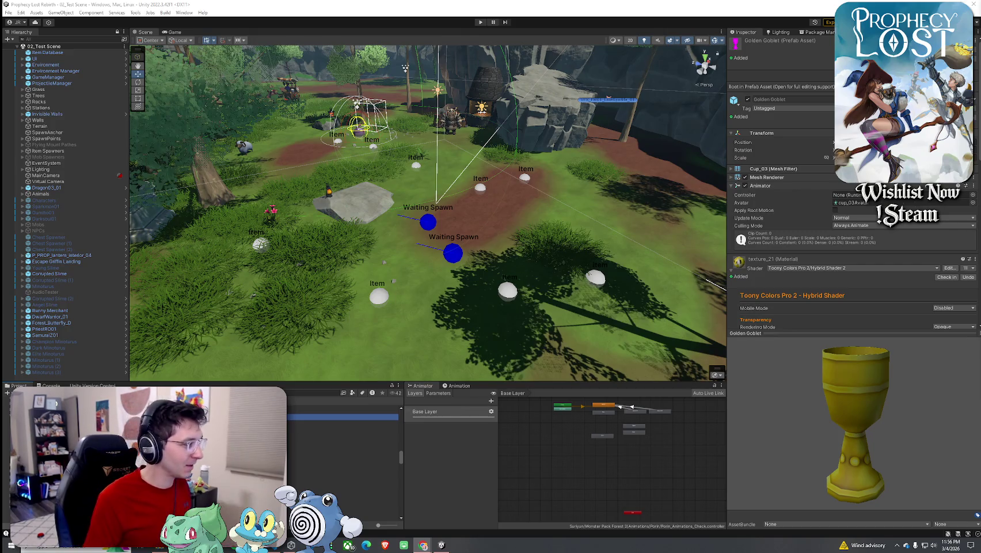
key("Down")
scroll(345, 461, "down", 2)
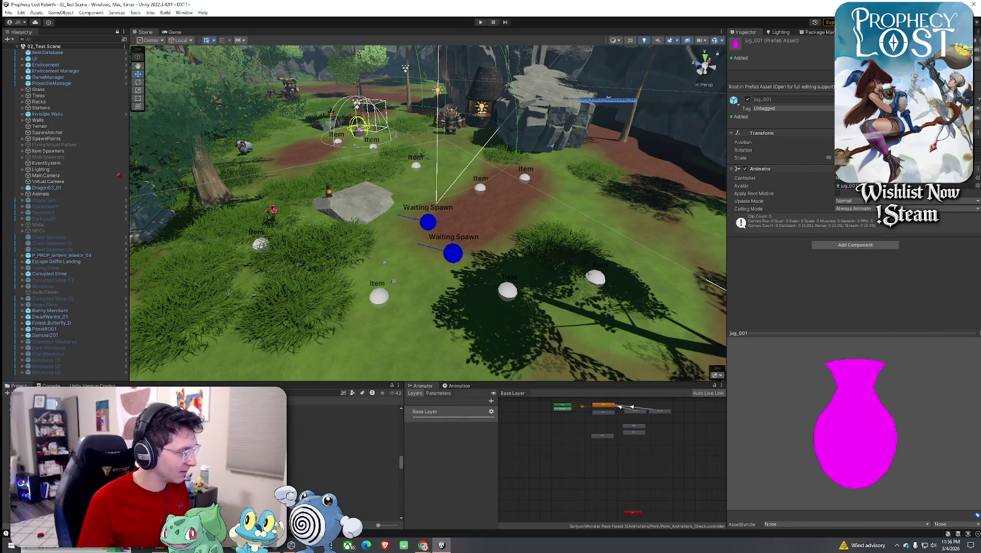
Step: Rename the grey handled cup prefab cup_04 to 'Silver Chalice'
scroll(344, 461, "up", 2)
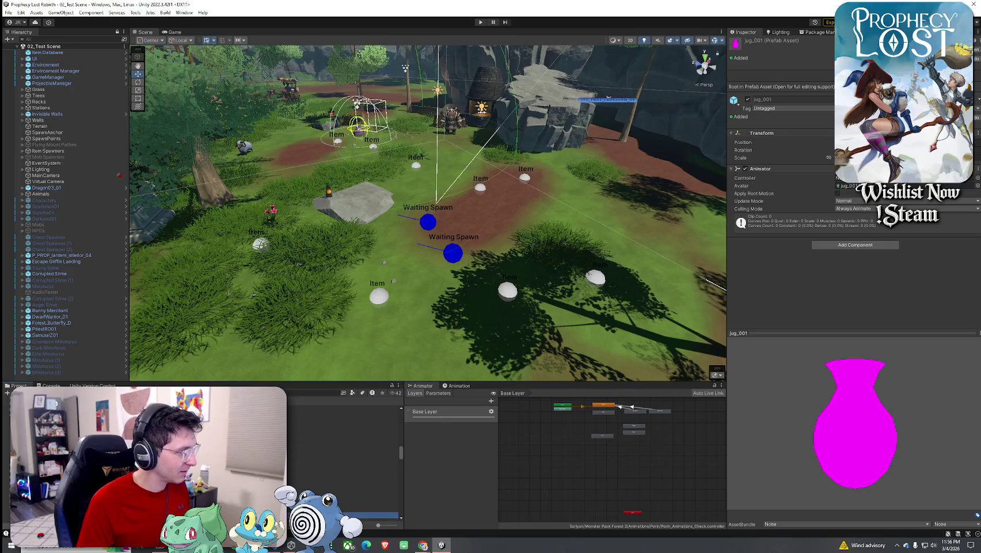
left_click(343, 455)
key("Down")
key("Up")
key("Down")
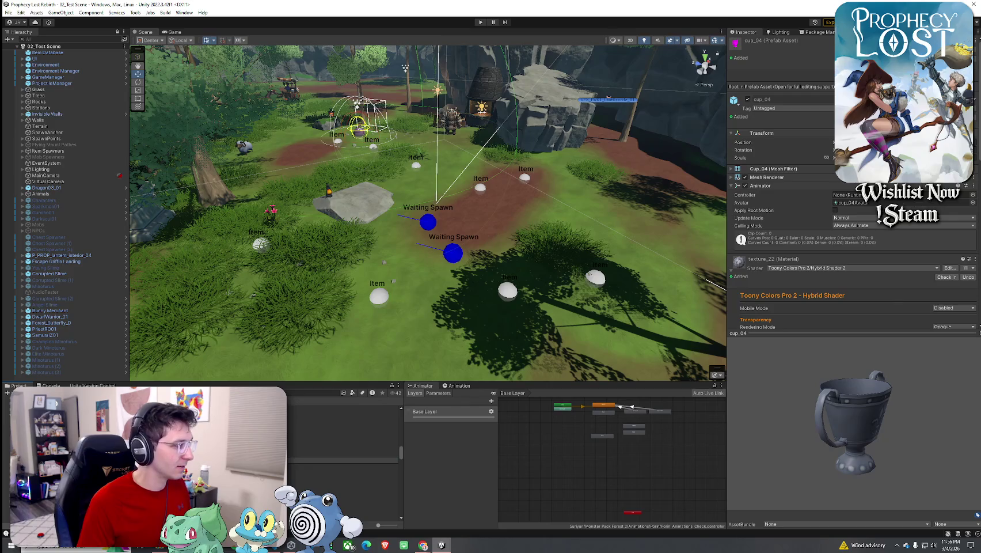
type("Silver Chalice")
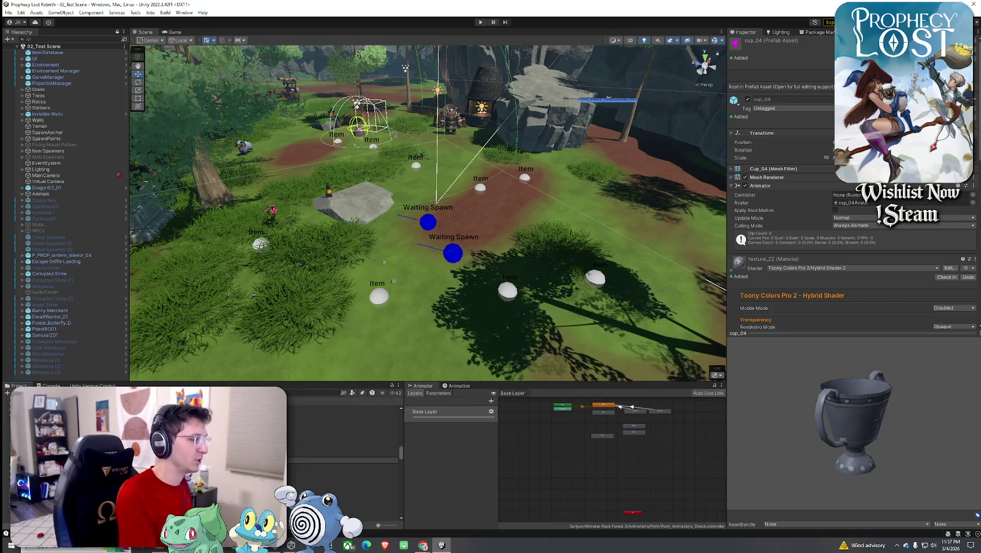
key("Return")
Step: Rename the grey goblet prefab cup_06 to 'Silver Goblet'
scroll(345, 460, "up", 2)
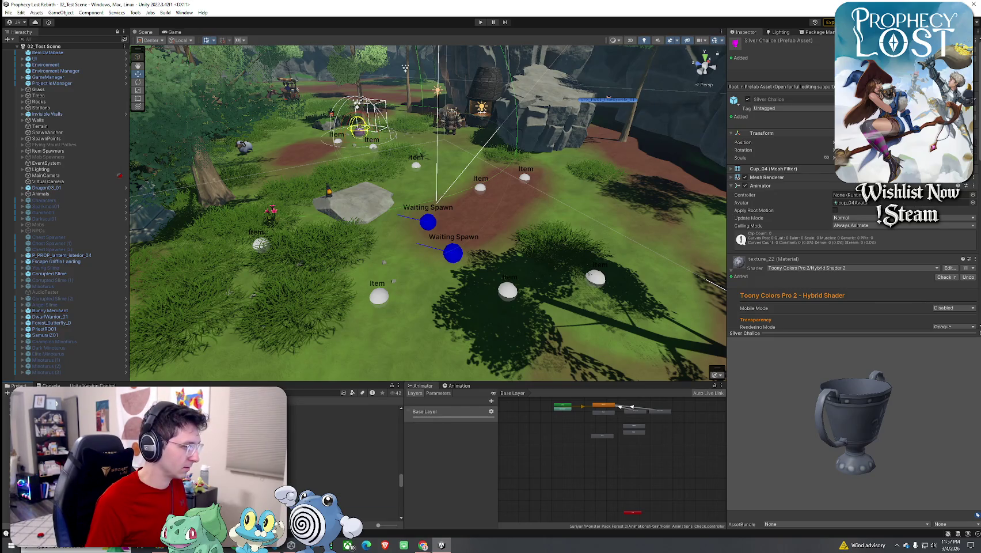
scroll(345, 460, "up", 3)
scroll(346, 460, "up", 2)
left_click(346, 459)
left_click(346, 465)
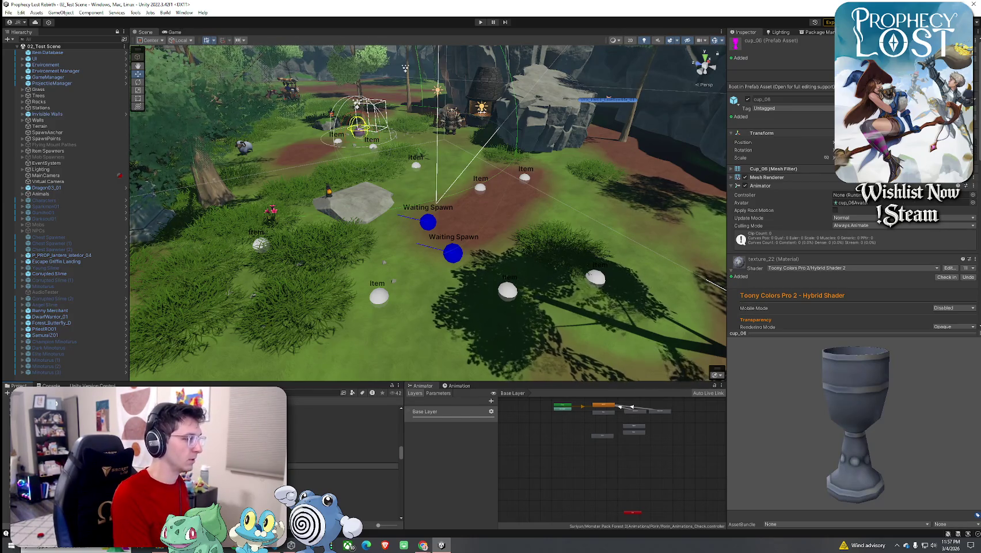
key("Return")
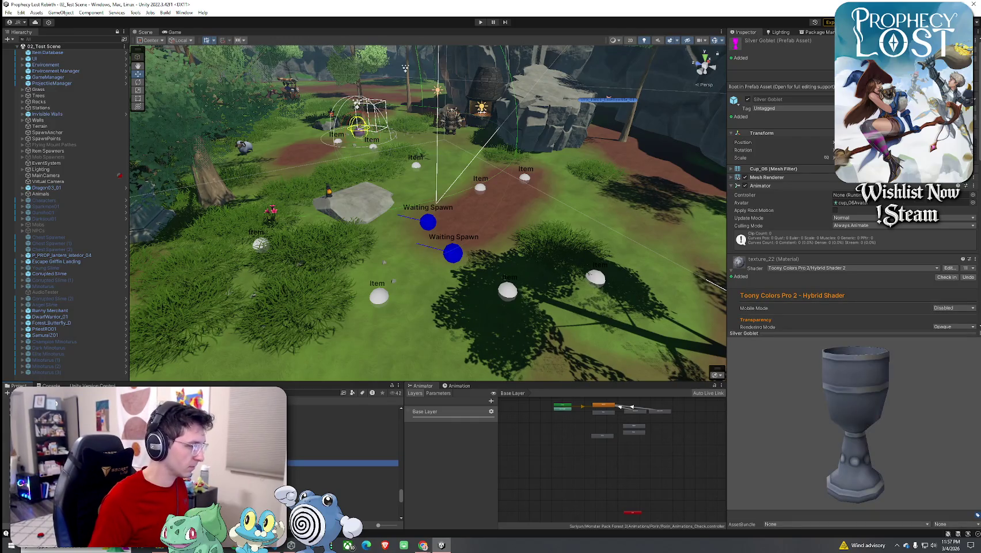
Step: Select the brown handled cup prefab cup_07
scroll(342, 460, "up", 5)
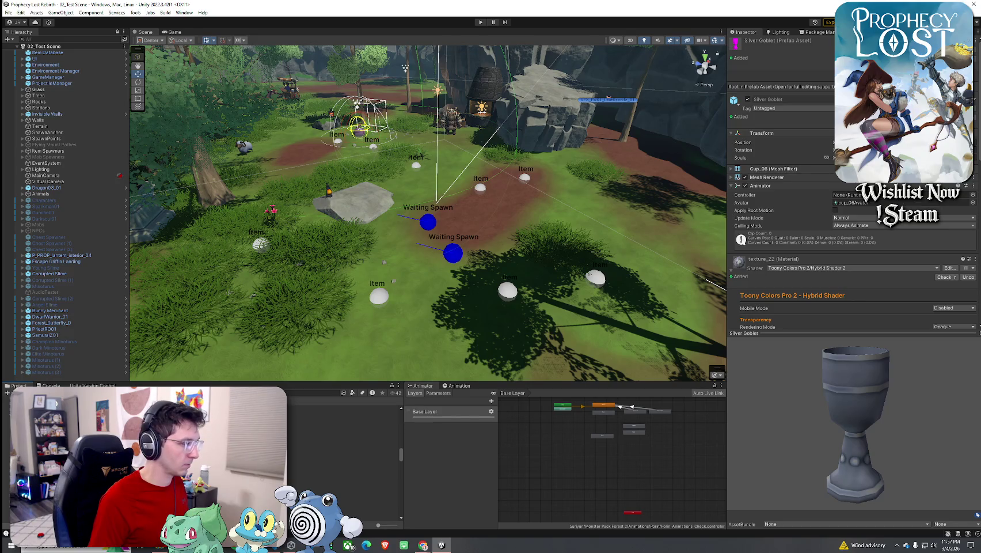
left_click(342, 418)
left_click(343, 429)
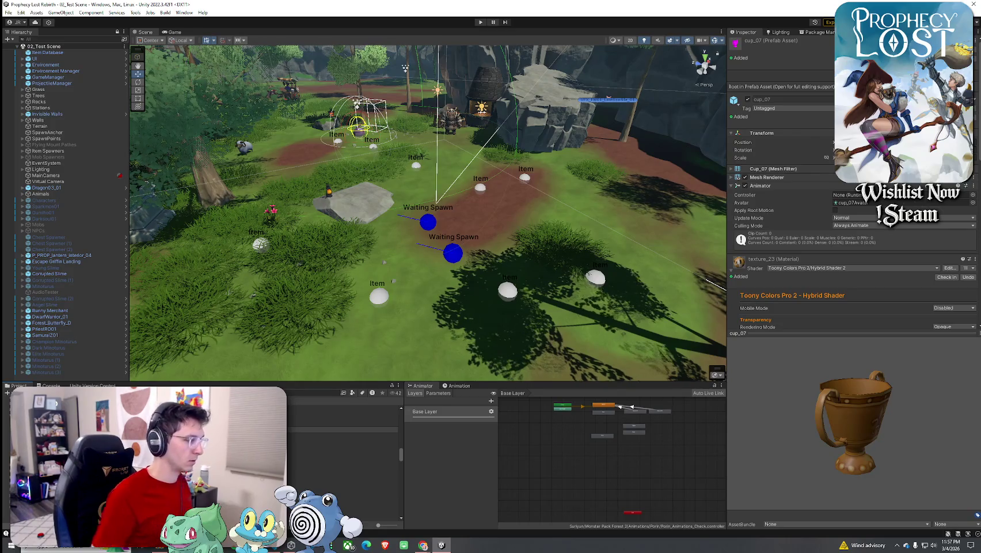
Step: Commit the name 'Bronze Chalice' for cup_07 and check the Bronze Goblet prefab
key("Return")
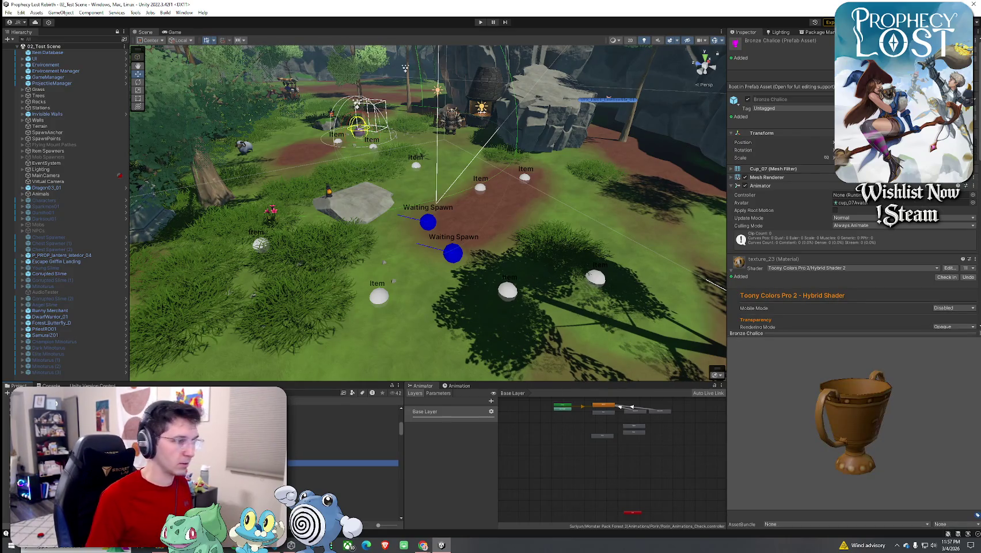
left_click(343, 469)
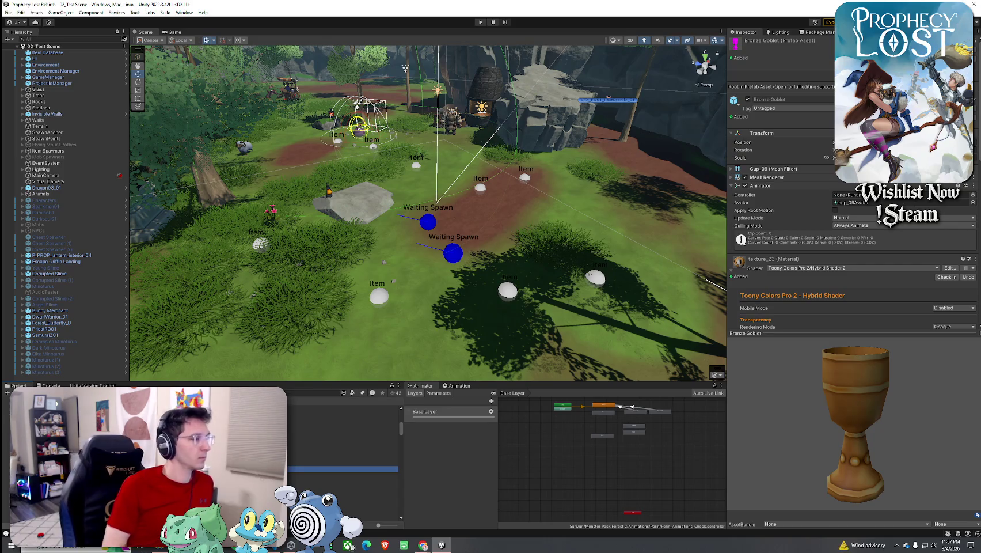
left_click(8, 13)
left_click(23, 51)
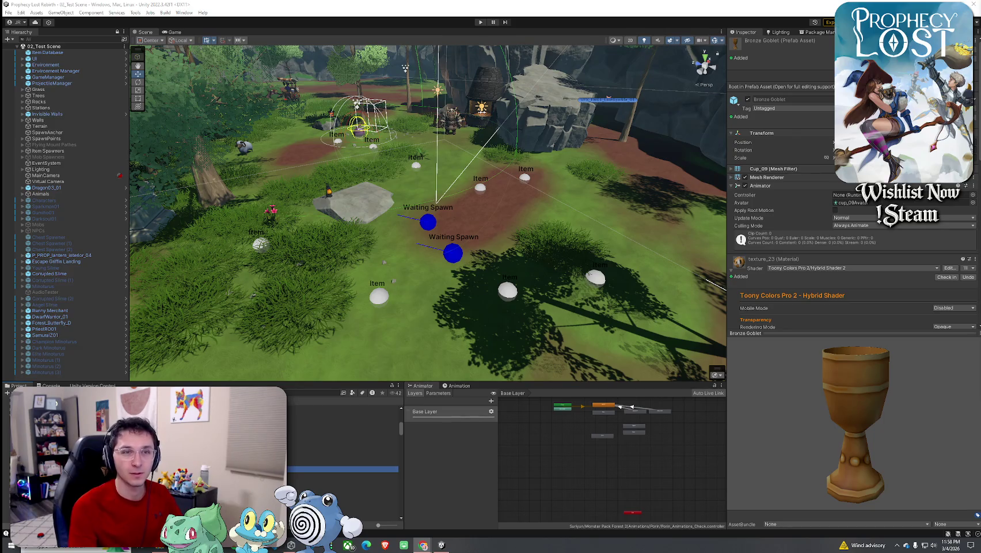
Step: Save the project with File > Save
left_click(11, 13)
left_click(37, 49)
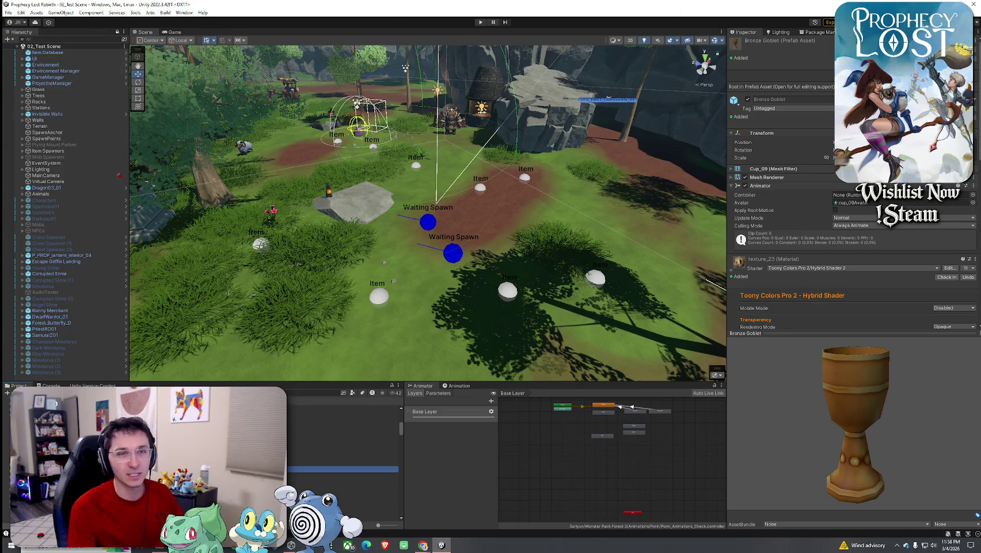